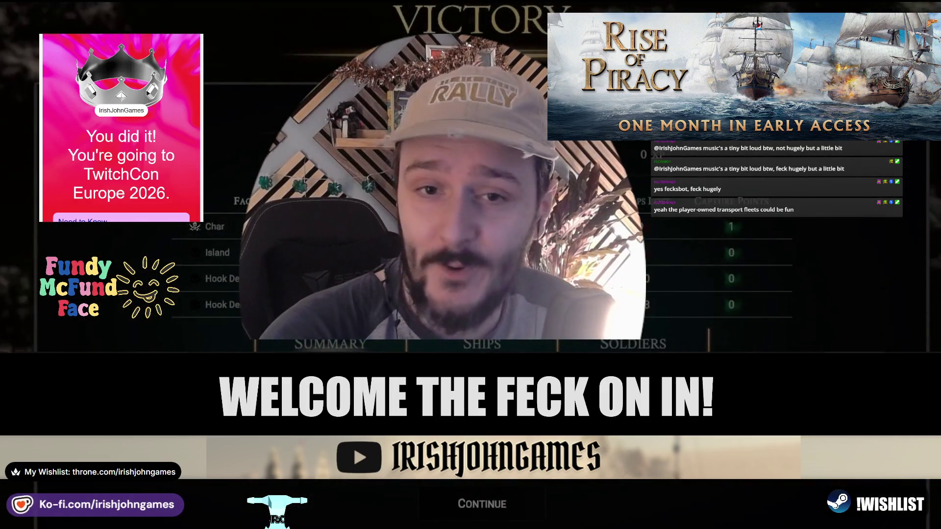
# Leave the Victory screen and win the next battle, reaching a summary listing Char and Lieutenant Blackwell.
pyautogui.click(489, 500)
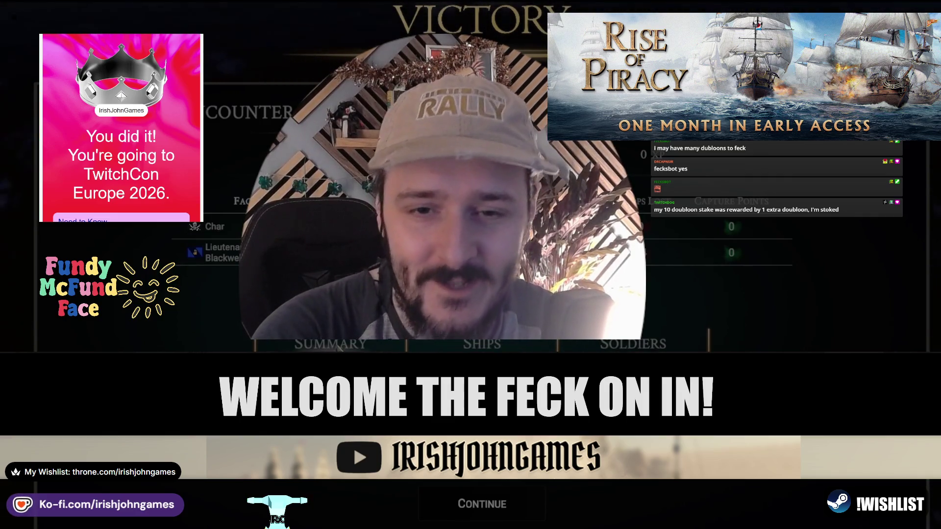
# Continue past the Victory summary and cutscene back to the world sea map.
pyautogui.click(500, 510)
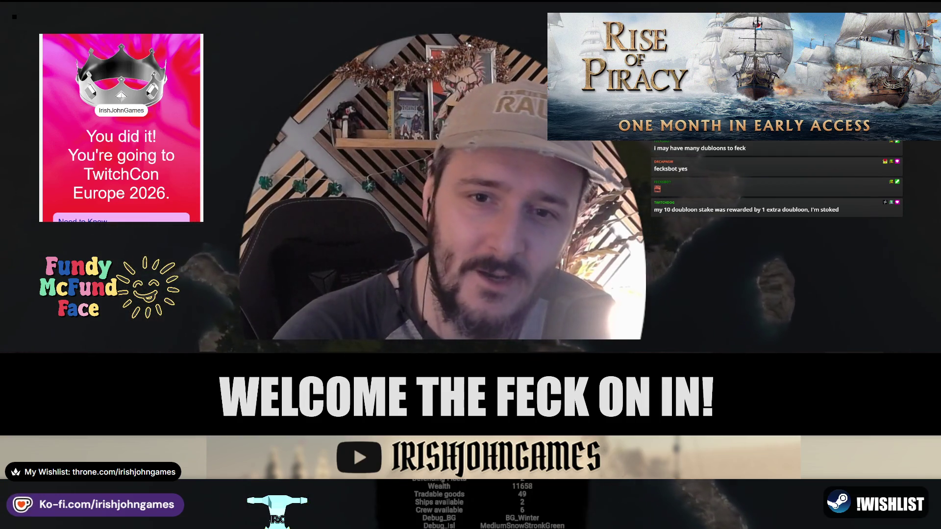
# Browse Ironwood Haven's market goods list, then reach its shipyard unit list.
pyautogui.click(29, 194)
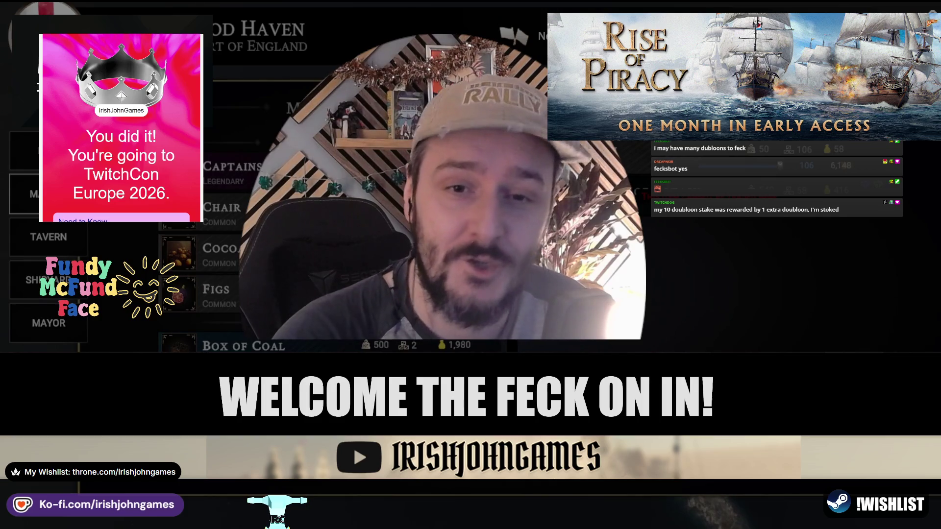
pyautogui.scroll(-1, 338, 255)
pyautogui.scroll(-5, 220, 245)
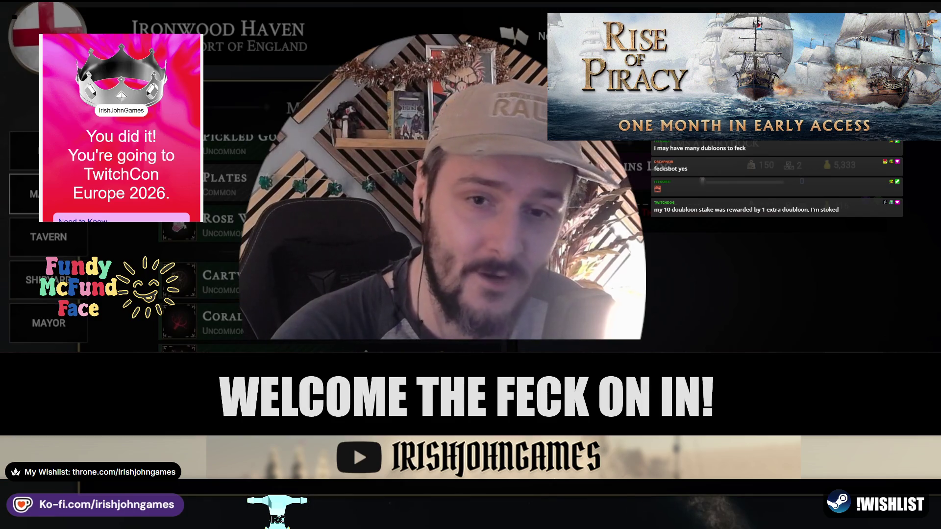
pyautogui.scroll(5, 221, 255)
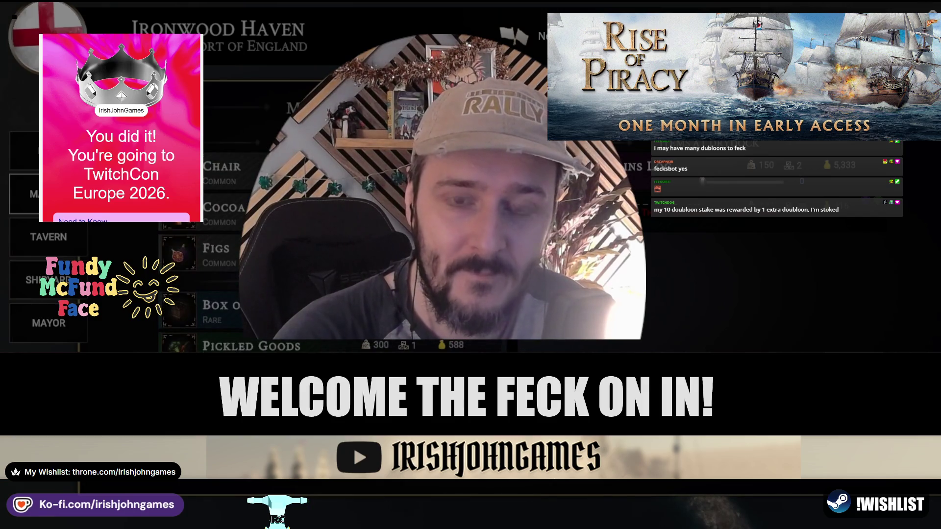
pyautogui.scroll(-2, 221, 245)
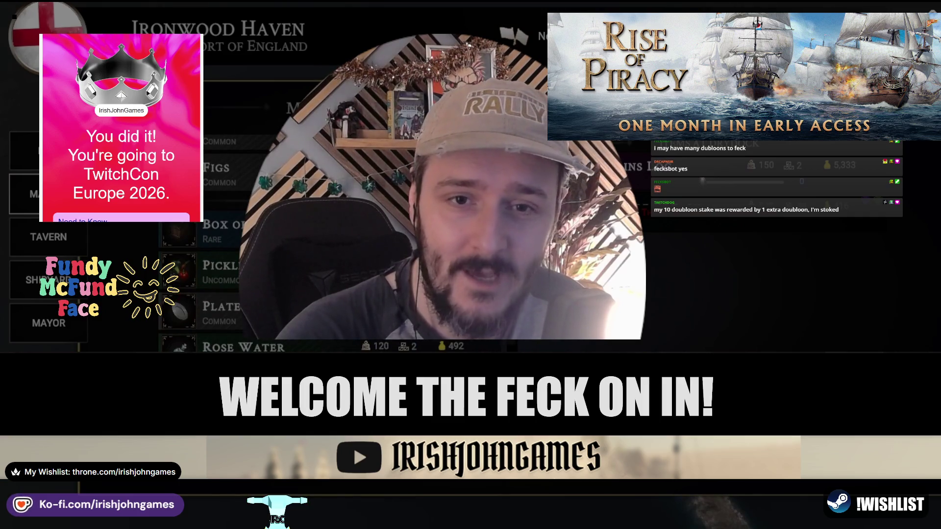
pyautogui.scroll(2, 220, 245)
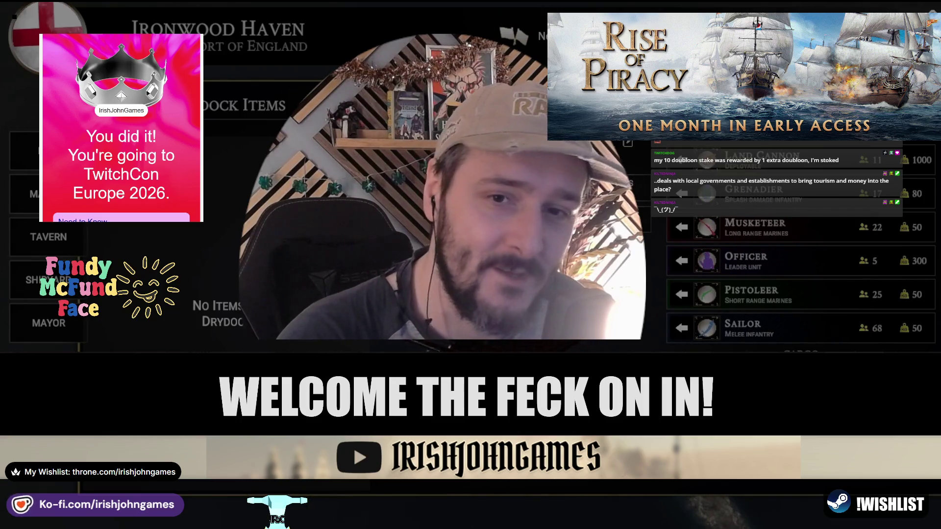
# Leave Ironwood Haven's port, then view and close the Diplomacy and active entries panels.
pyautogui.press('Escape')
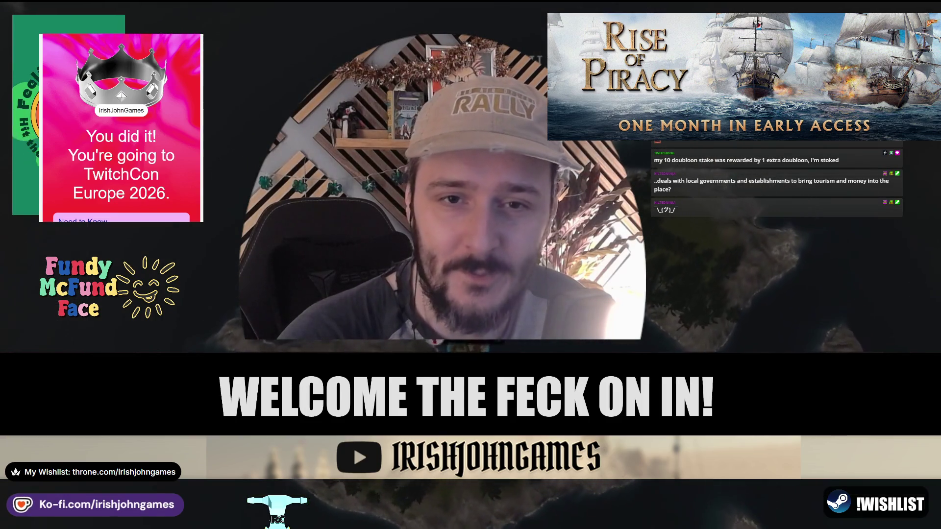
pyautogui.press('f')
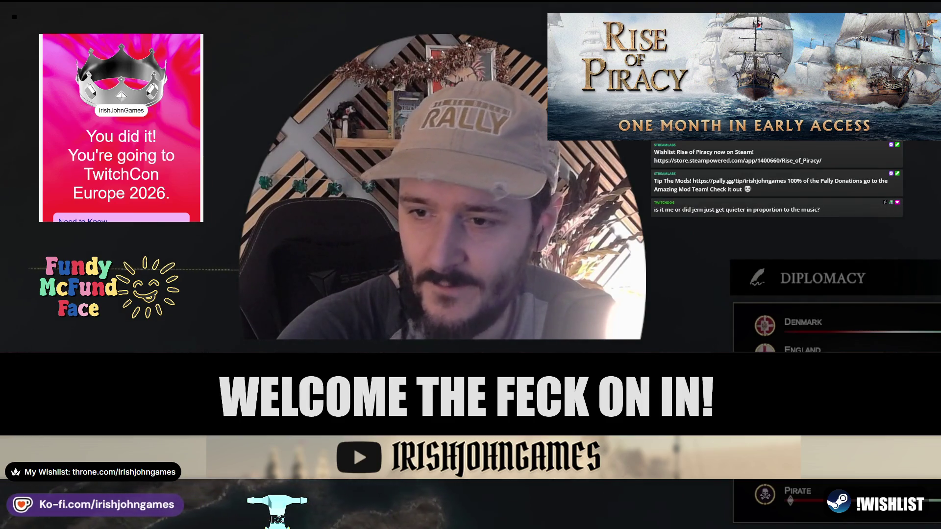
pyautogui.click(12, 281)
pyautogui.press('Escape')
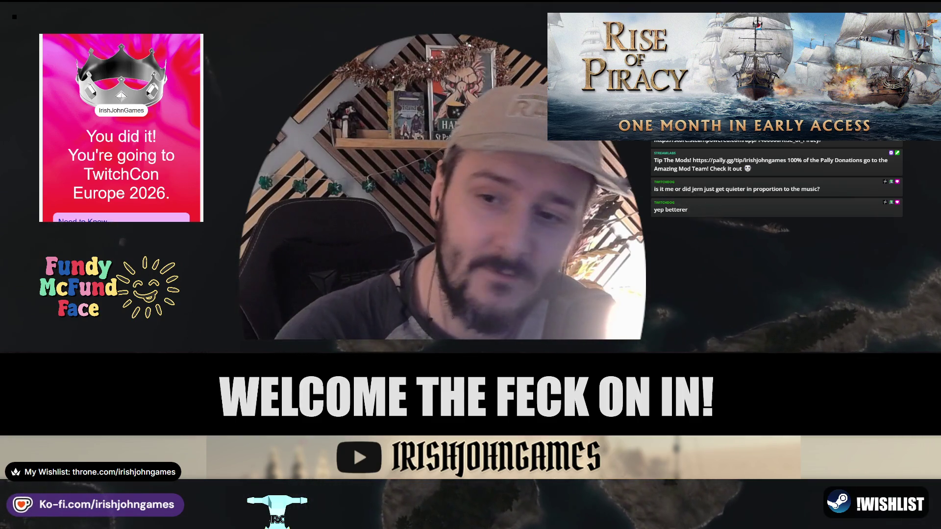
# Set the Potash quantity to 58 at Havenbrook's market, then sail to Farlandian Outpost via Diplomacy.
pyautogui.click(77, 250)
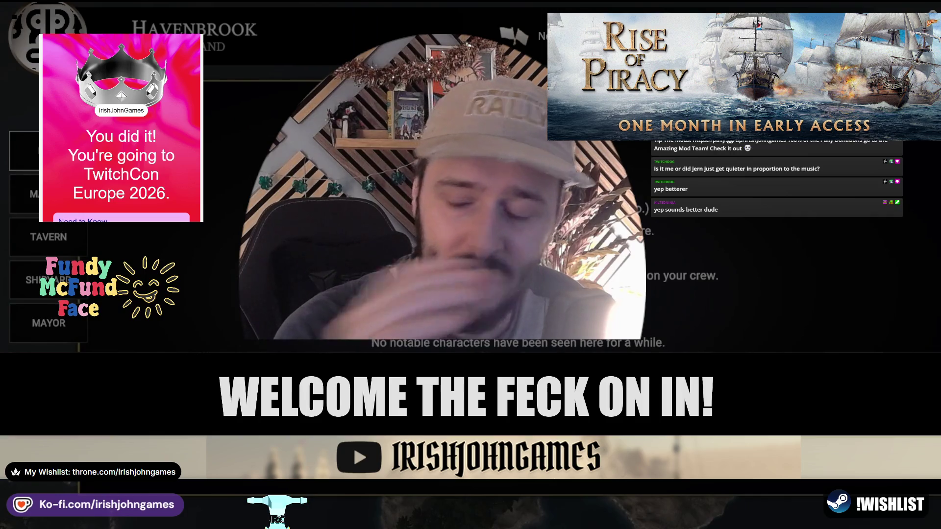
pyautogui.click(48, 194)
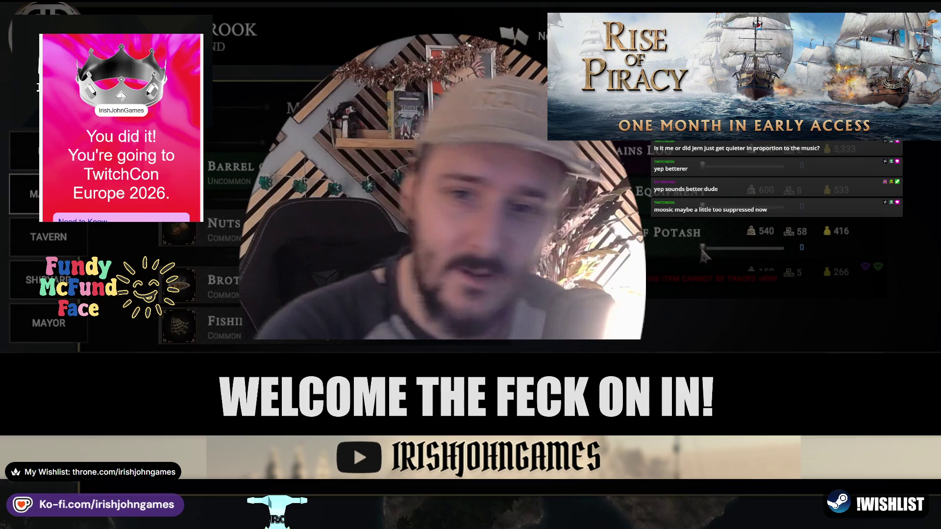
pyautogui.moveTo(705, 254); pyautogui.dragTo(781, 248)
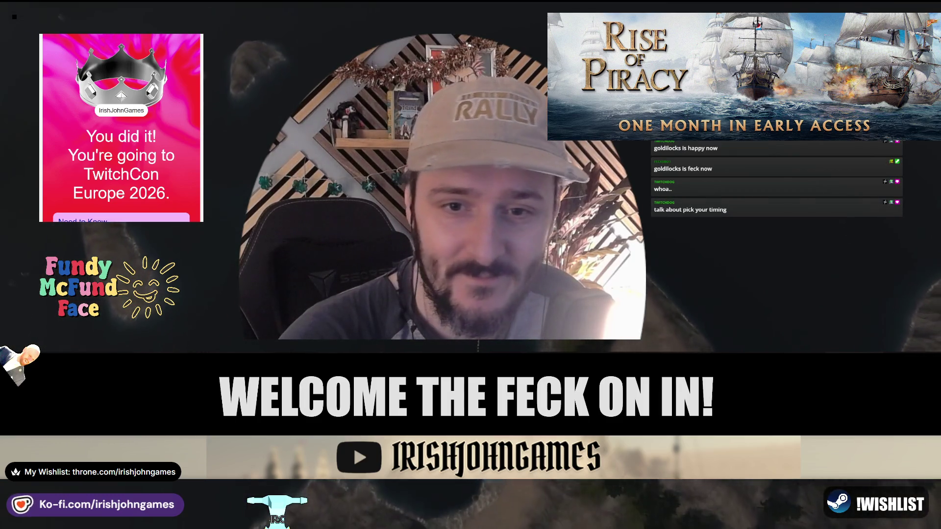
pyautogui.press('d')
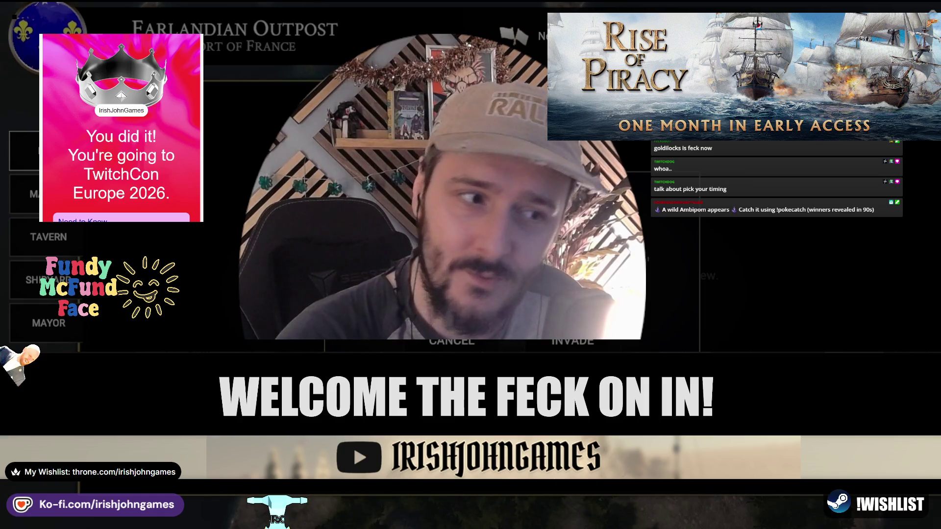
# Confirm INVADE to launch the battle at Farlandian Outpost.
pyautogui.click(590, 345)
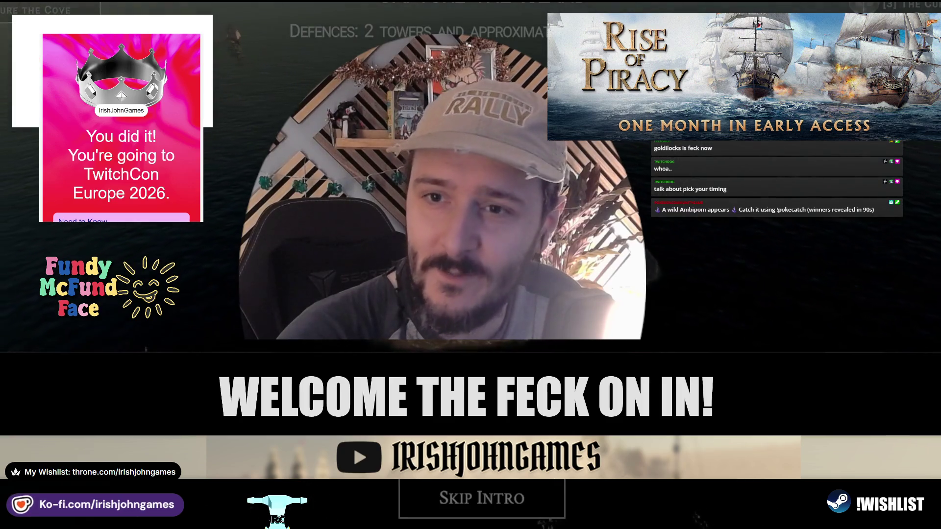
# Skip the mission intro and reach the controls settings screen through the pause menu.
pyautogui.click(492, 502)
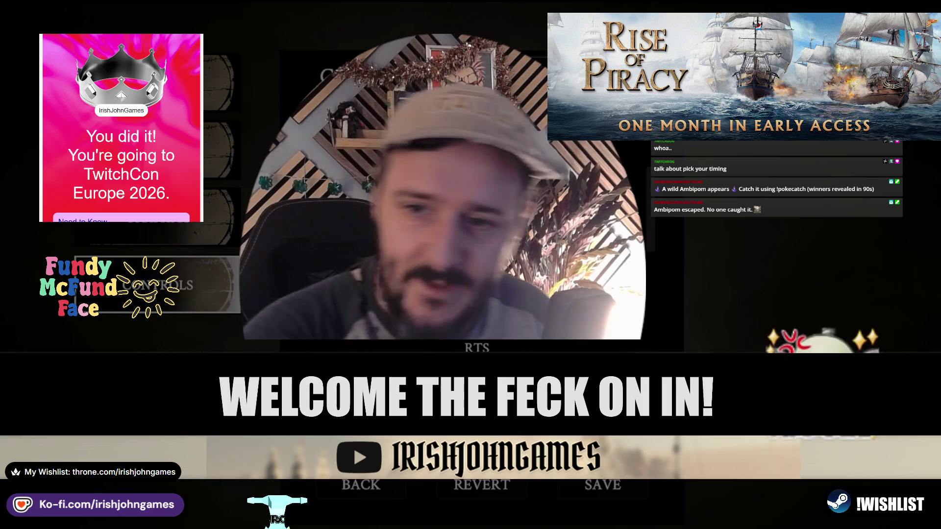
# Leave the settings and exit the game back to the Unity Editor's DDOLScene.
pyautogui.click(335, 486)
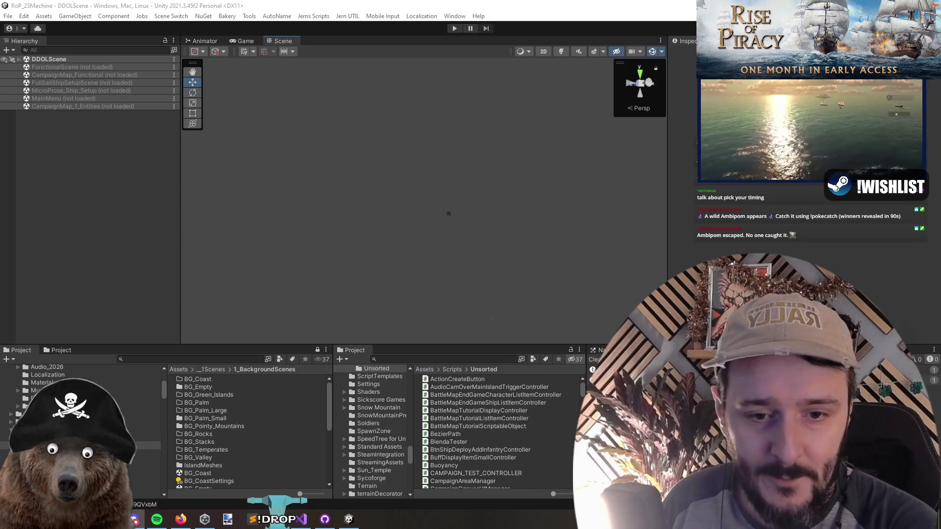
# Switch between Visual Studio and Unity, then start Play mode in the editor.
pyautogui.hotkey('alt', 'Tab')
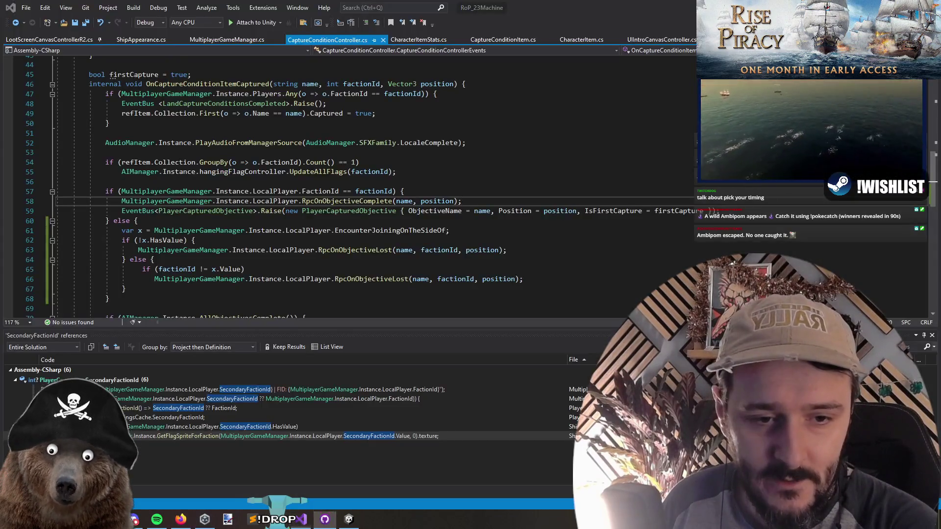
pyautogui.hotkey('alt', 'Tab')
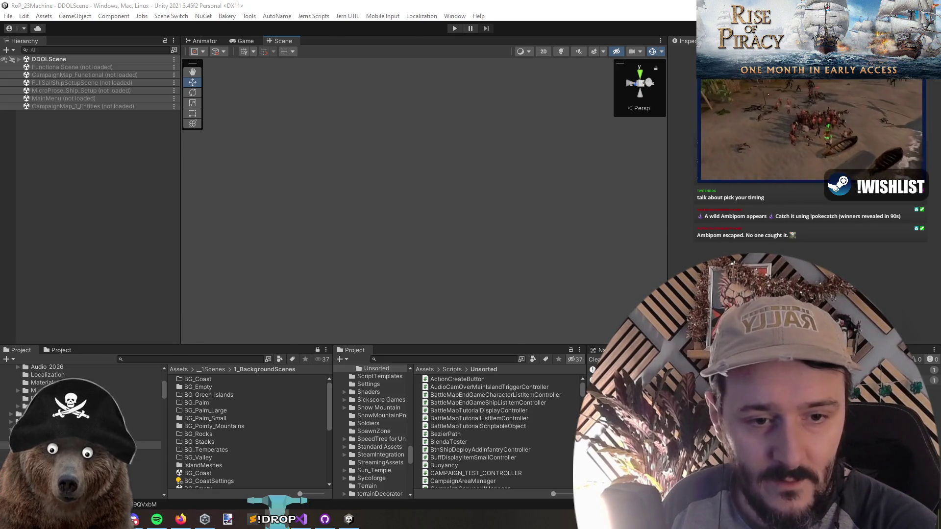
pyautogui.click(349, 520)
pyautogui.click(349, 519)
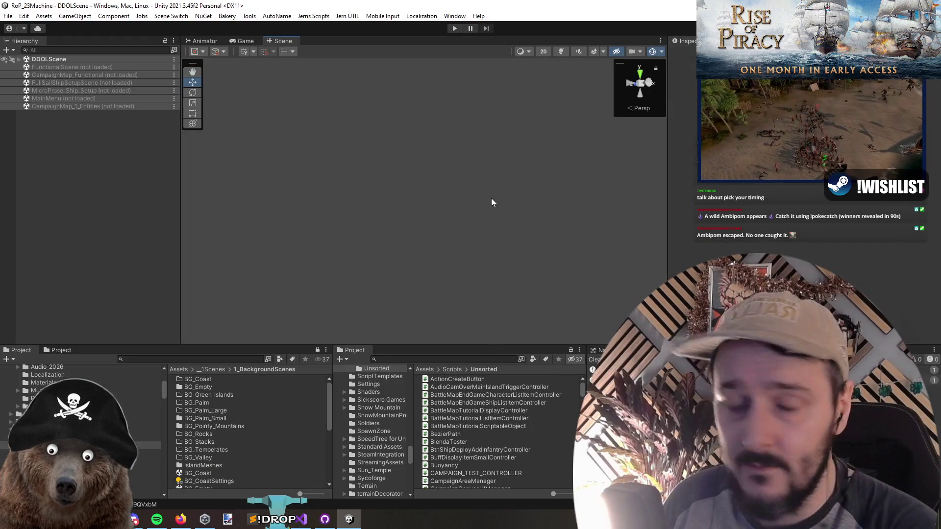
pyautogui.click(181, 519)
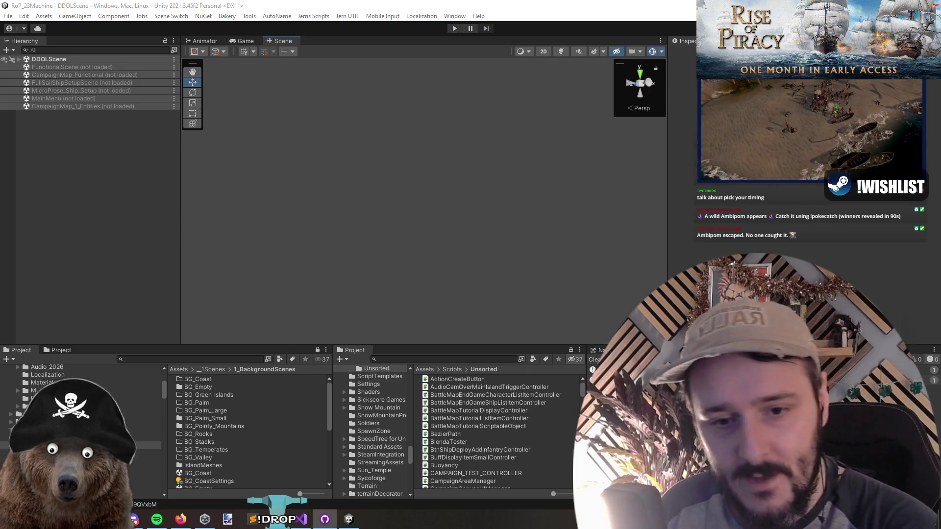
pyautogui.click(455, 28)
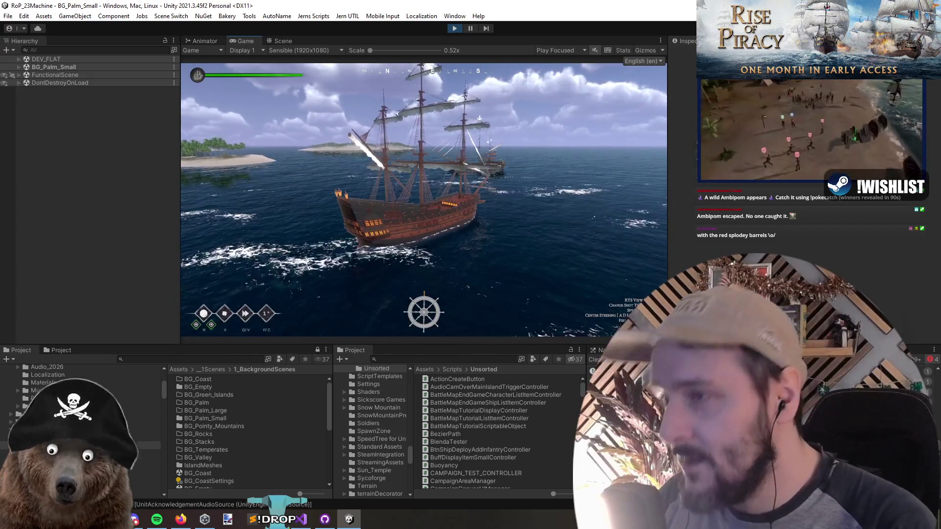
# Pause the game, orbit the Scene view, and expand FunctionalScene in the Hierarchy.
pyautogui.hotkey('ctrl', 'shift', 'p')
pyautogui.hotkey('ctrl', '1')
pyautogui.moveTo(426, 214); pyautogui.dragTo(585, 219)
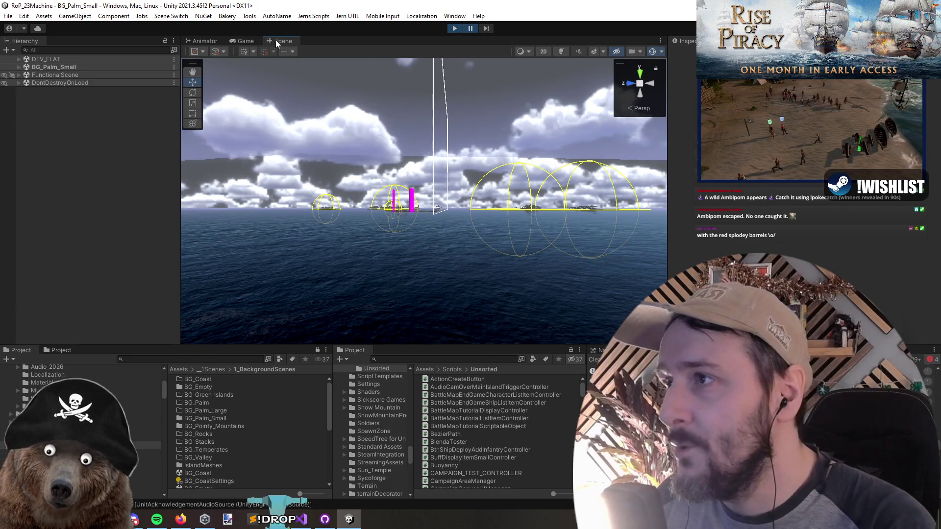
pyautogui.click(17, 67)
pyautogui.click(17, 67)
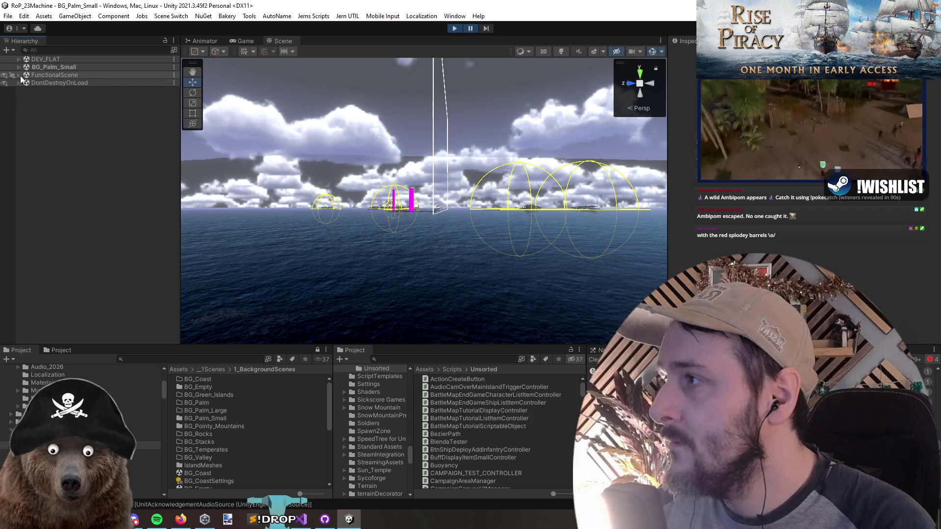
pyautogui.click(19, 75)
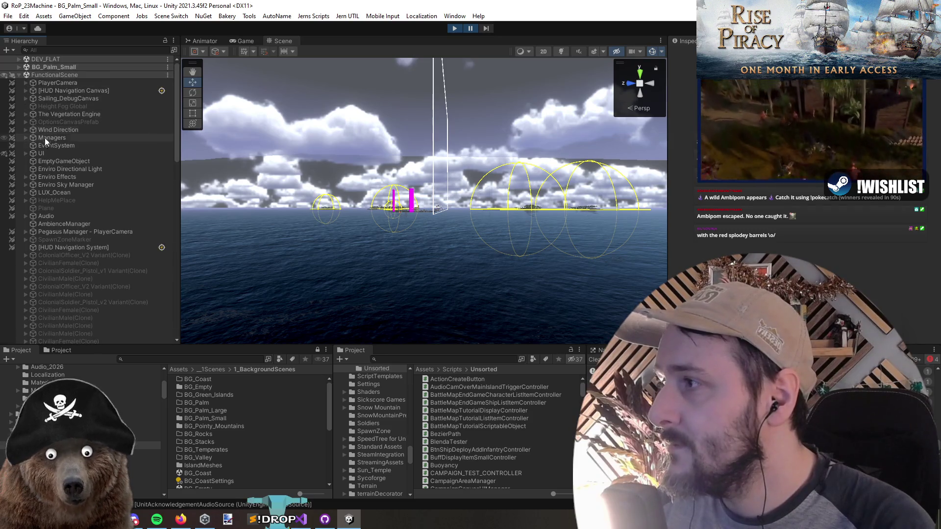
# Select Enviro Sky Manager, expand it to EnviroSky Standard, and collapse Audio Controls.
pyautogui.click(55, 185)
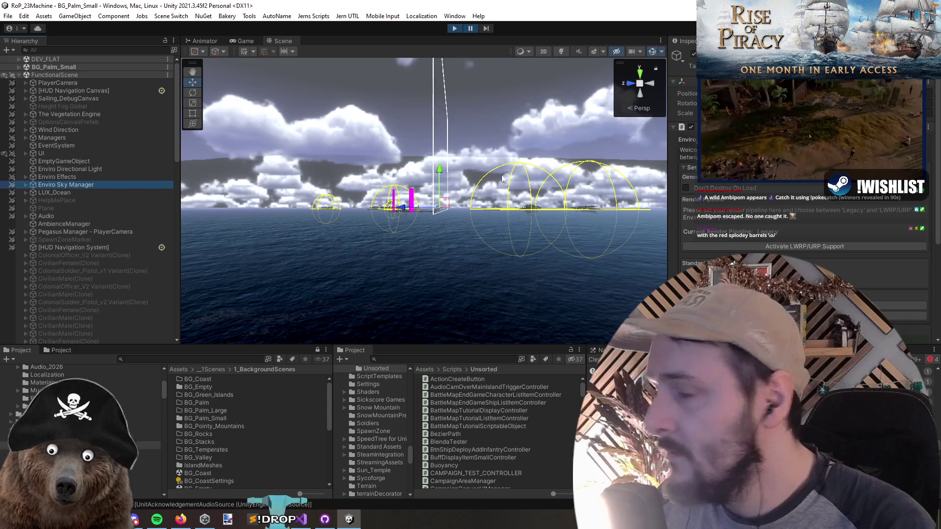
pyautogui.doubleClick(785, 260)
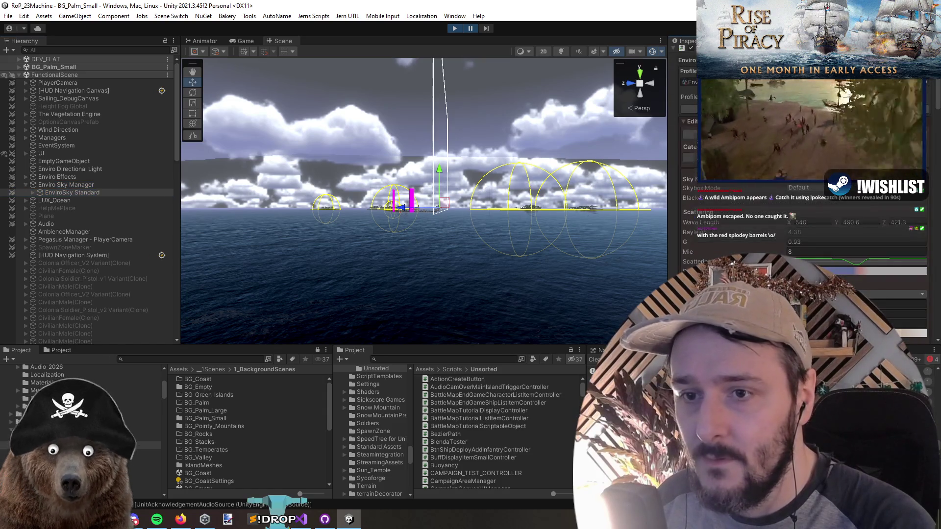
pyautogui.scroll(-5, 760, 216)
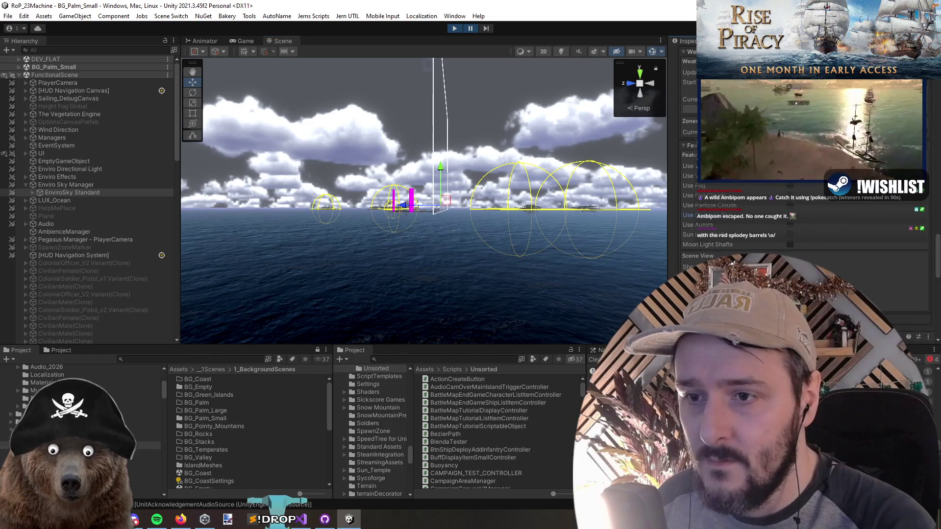
pyautogui.scroll(-3, 804, 197)
pyautogui.click(709, 240)
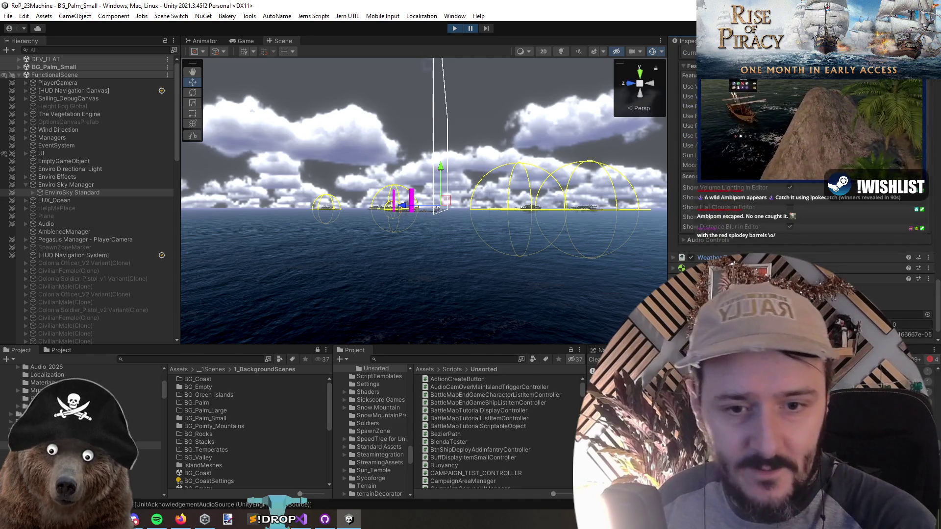
# Back in Unity, pause play mode, show the Game view, and advance one frame.
pyautogui.hotkey('alt', 'Tab')
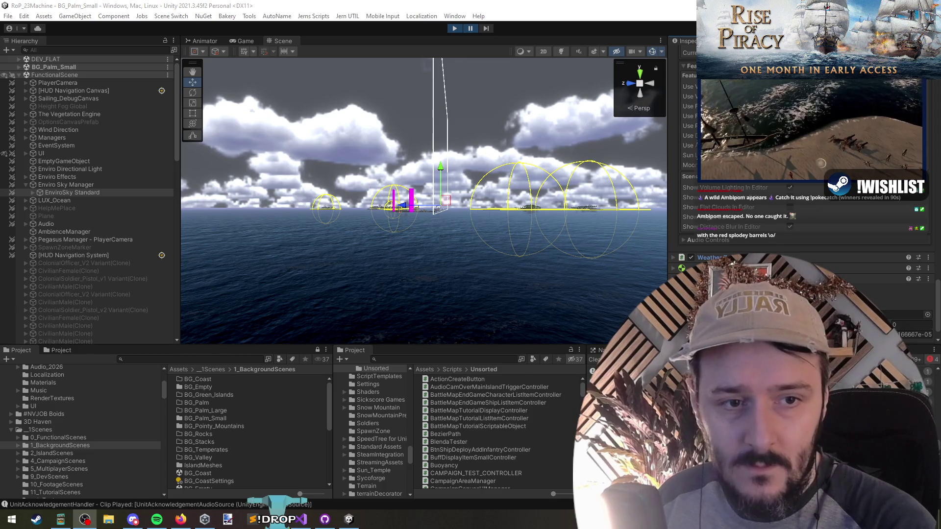
pyautogui.hotkey('alt', 'Tab')
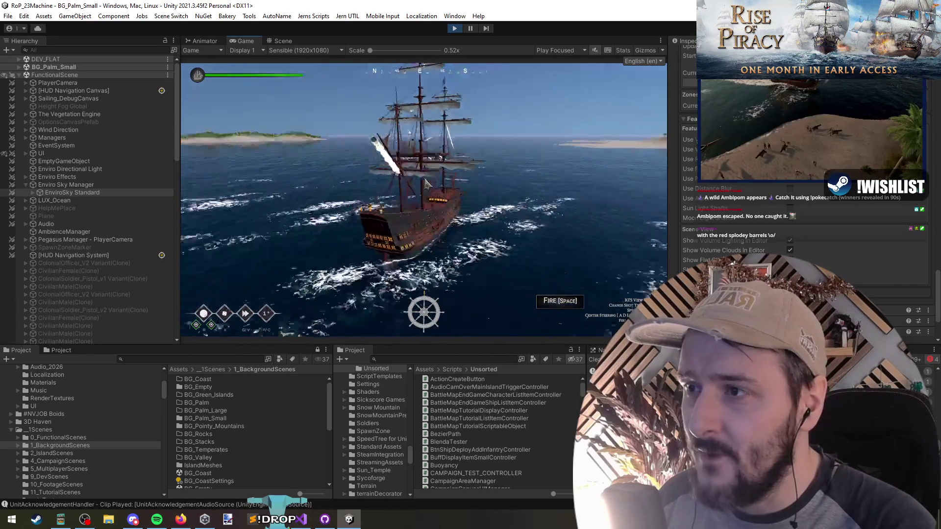
pyautogui.hotkey('ctrl', 'shift', 'p')
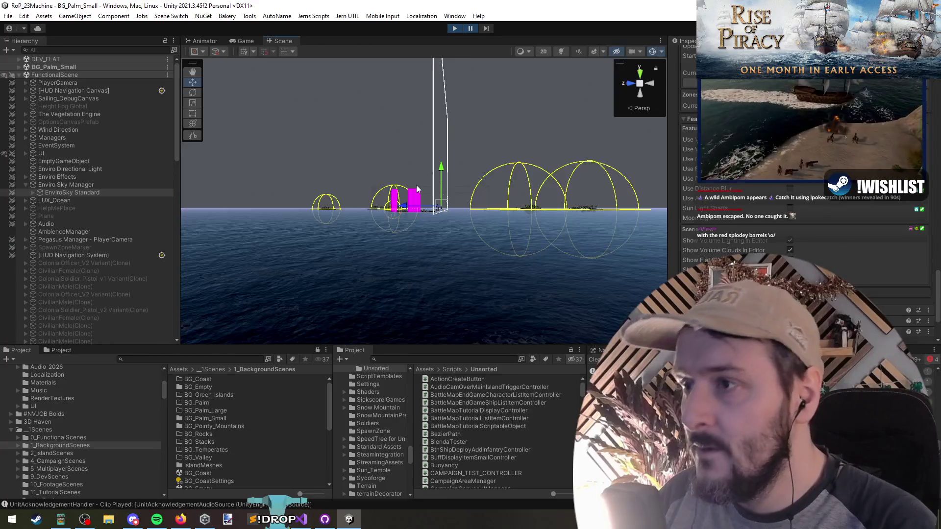
pyautogui.click(262, 41)
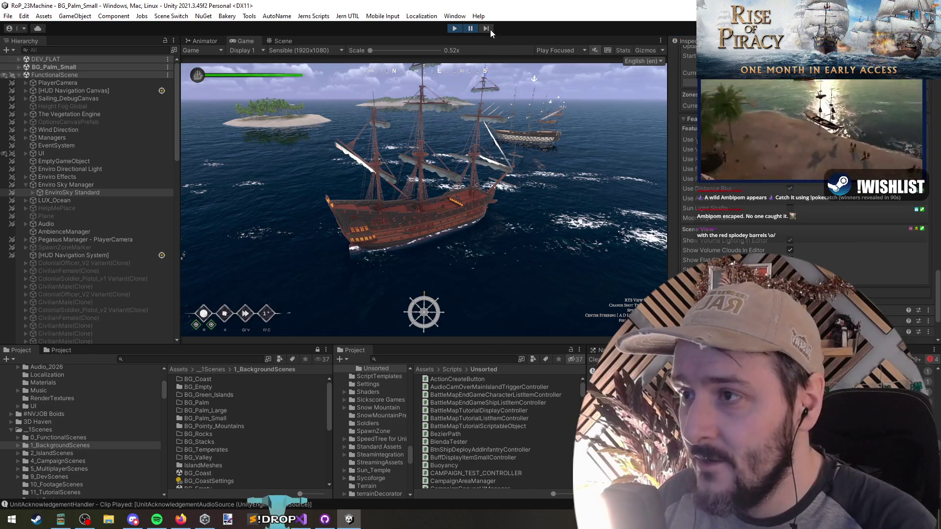
pyautogui.click(482, 30)
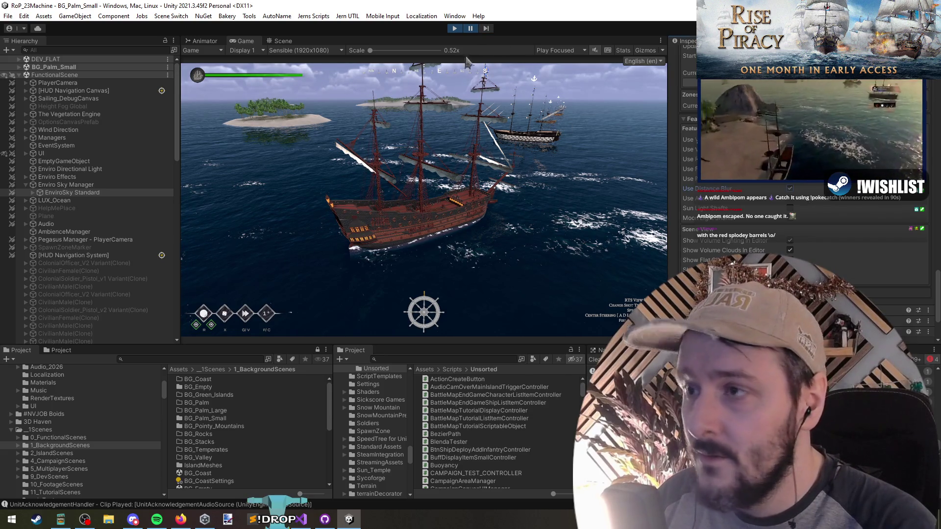
# Step the paused game forward a few frames and scroll through the Enviro profile Inspector.
pyautogui.click(486, 28)
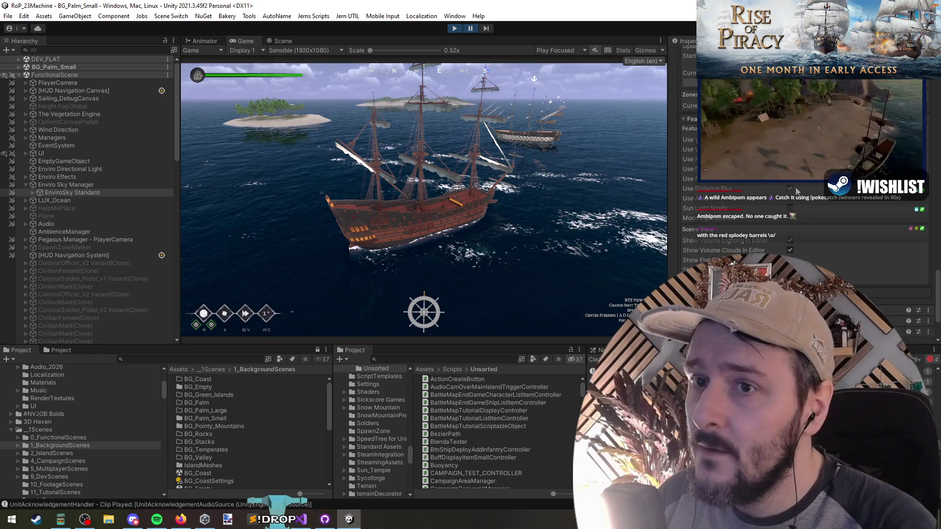
pyautogui.click(484, 30)
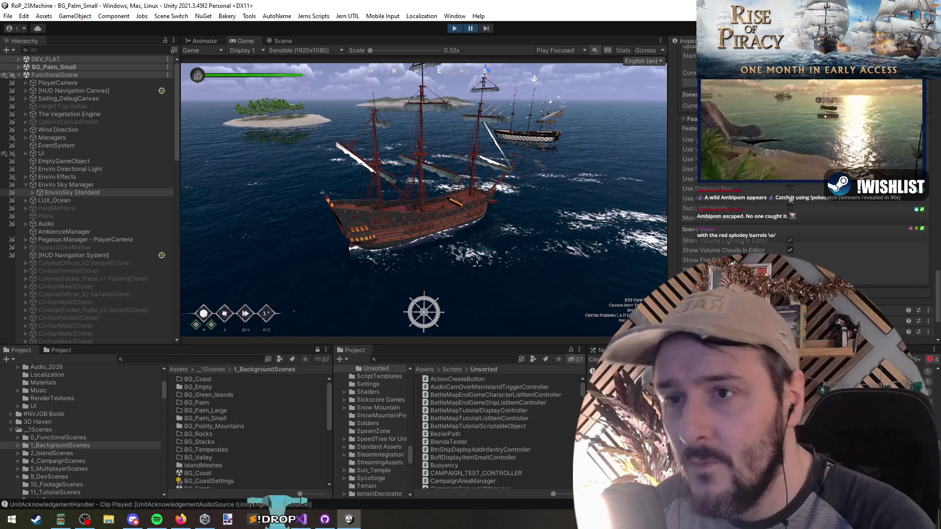
pyautogui.scroll(-2, 790, 190)
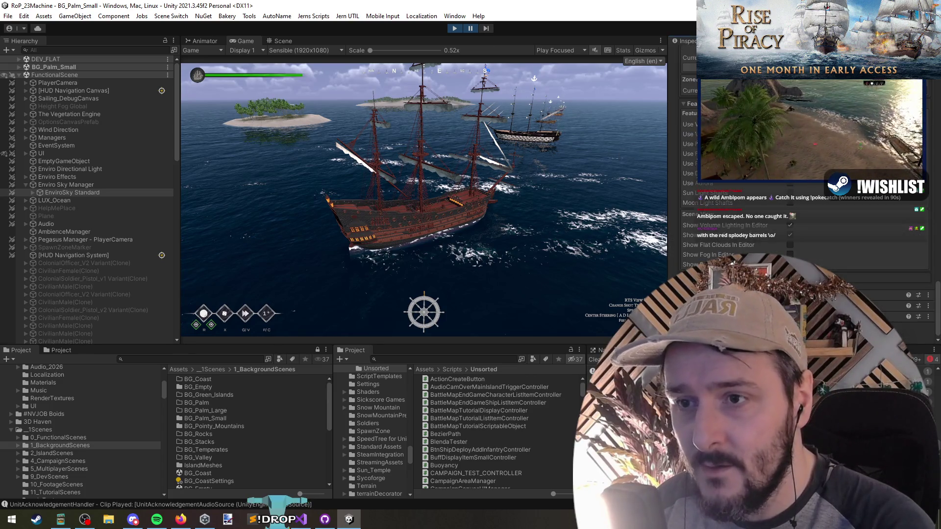
pyautogui.scroll(-5, 736, 203)
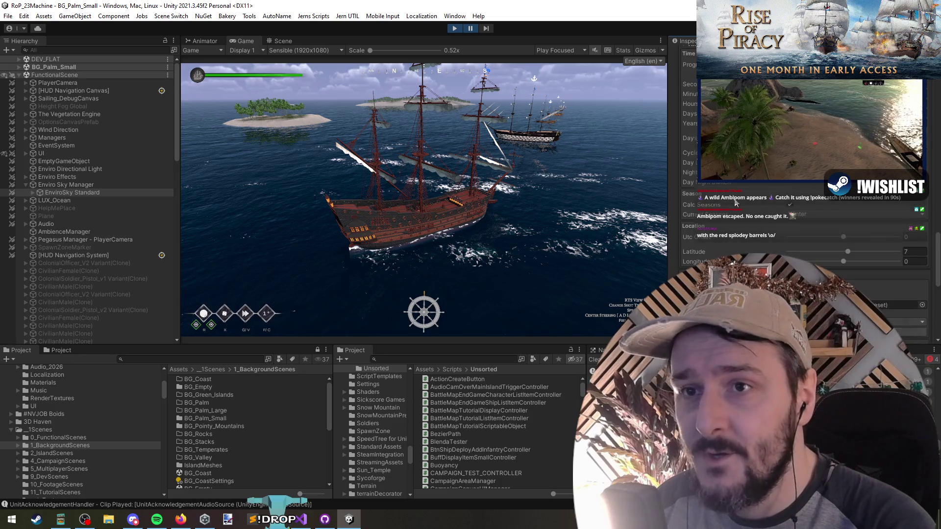
pyautogui.scroll(6, 720, 235)
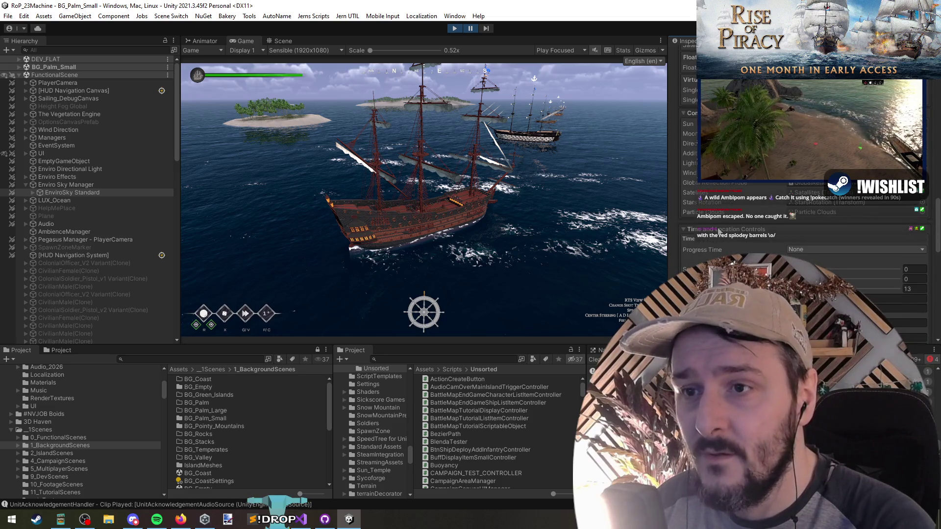
pyautogui.scroll(8, 726, 225)
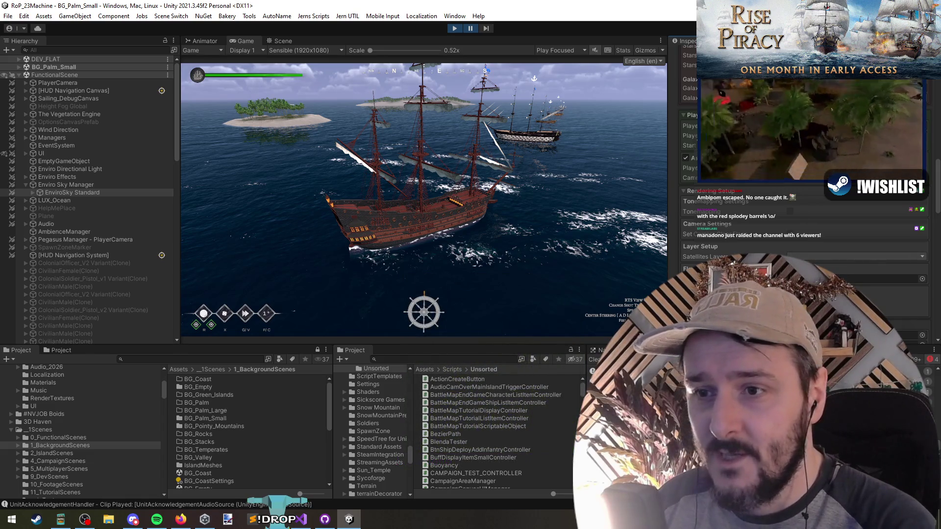
pyautogui.scroll(5, 723, 214)
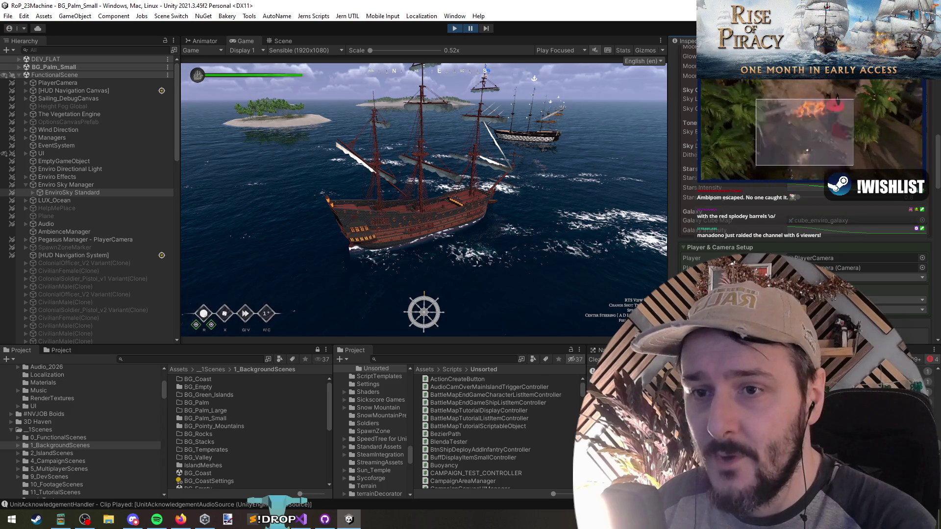
pyautogui.scroll(7, 725, 220)
pyautogui.scroll(6, 731, 230)
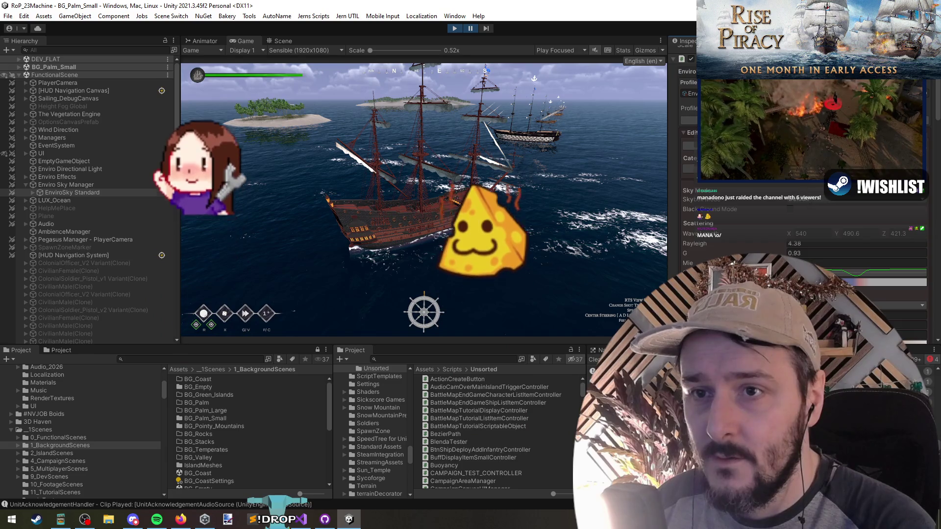
# Pick another entry in the Enviro Category dropdown and scroll through its settings.
pyautogui.click(725, 169)
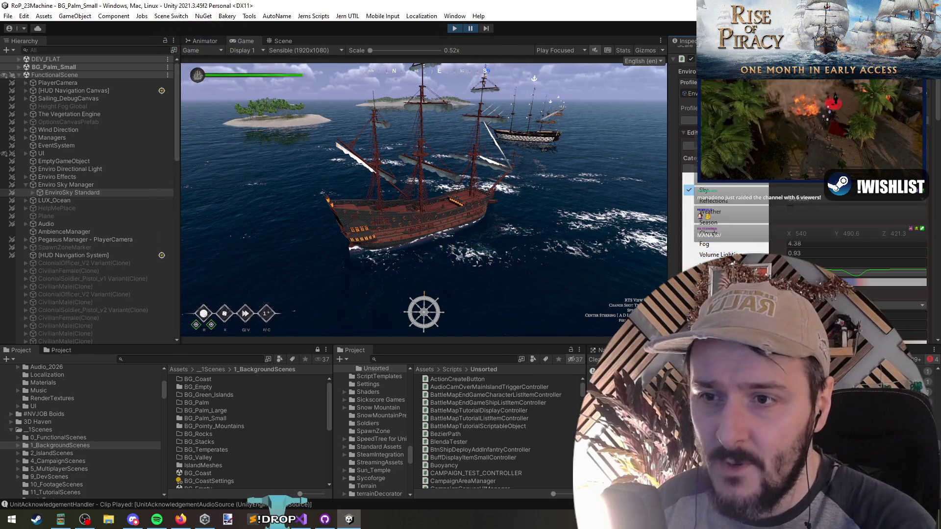
pyautogui.click(721, 254)
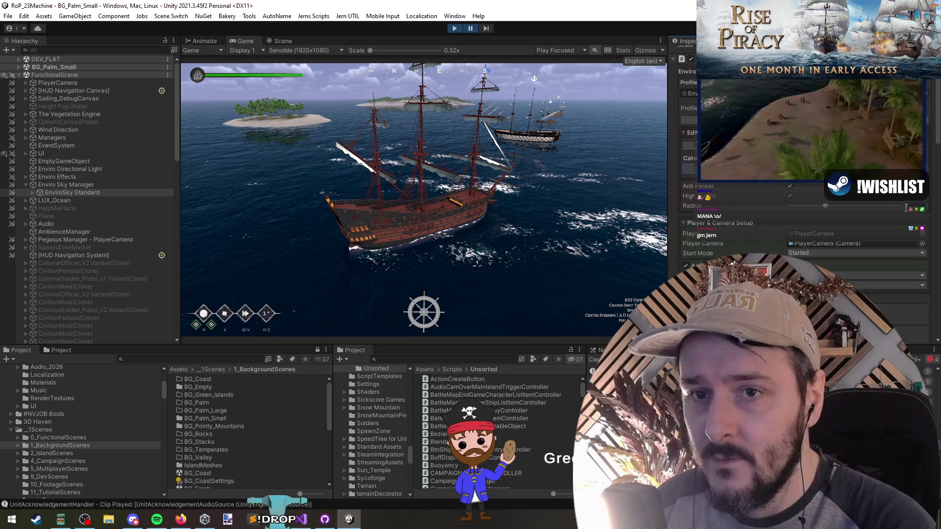
pyautogui.scroll(-10, 755, 208)
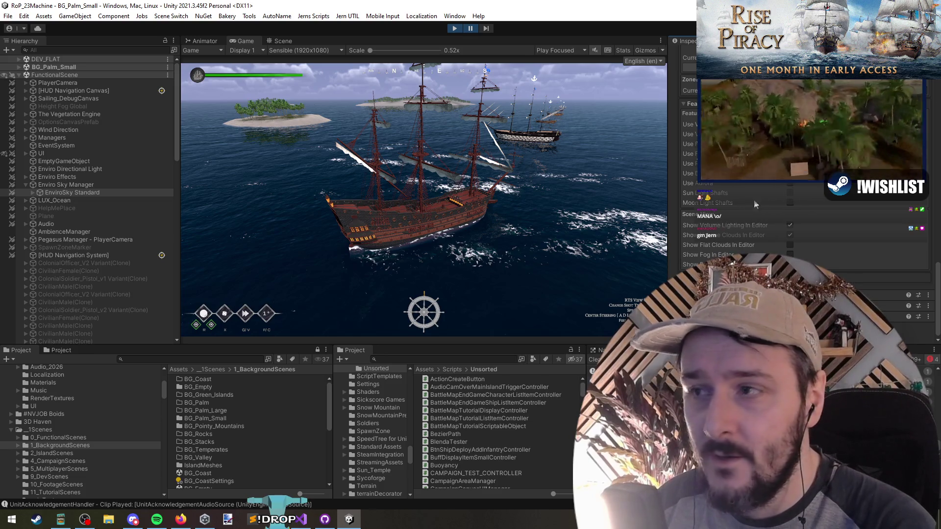
pyautogui.scroll(-10, 723, 216)
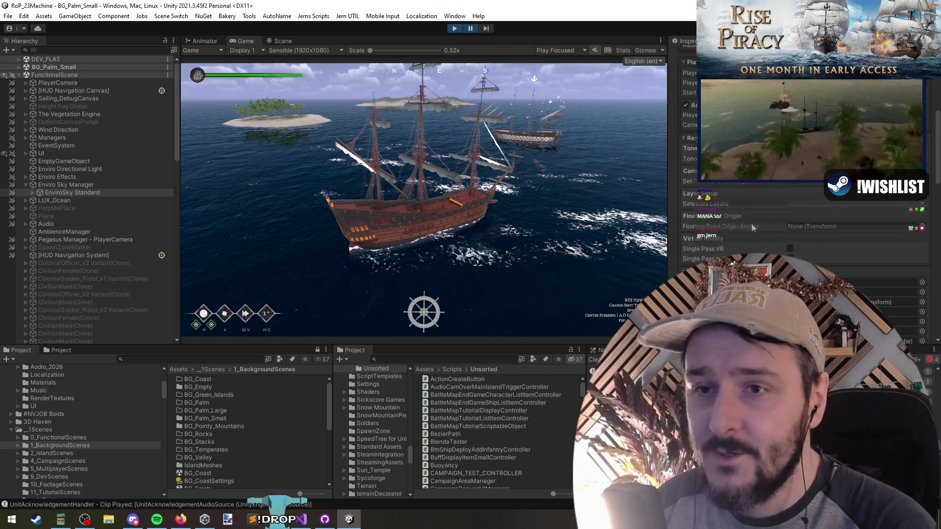
pyautogui.scroll(15, 740, 229)
pyautogui.scroll(-5, 741, 229)
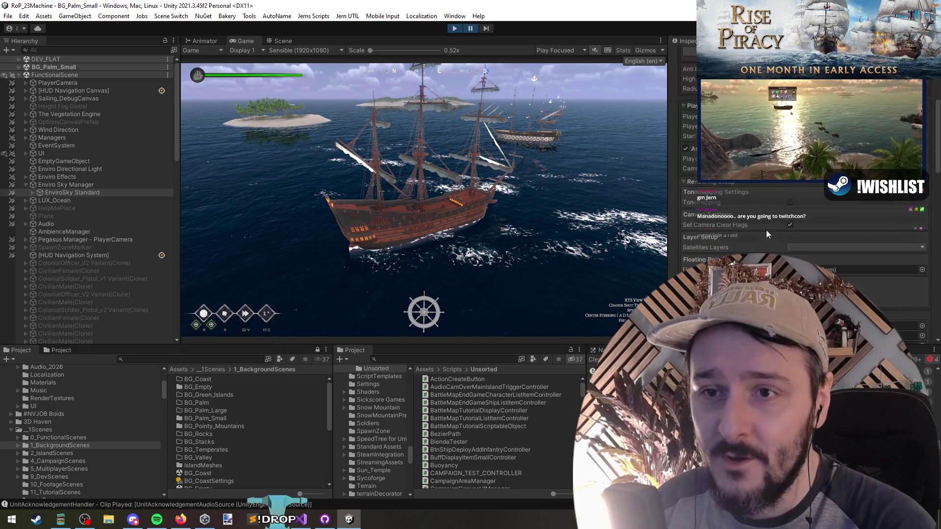
pyautogui.scroll(3, 741, 229)
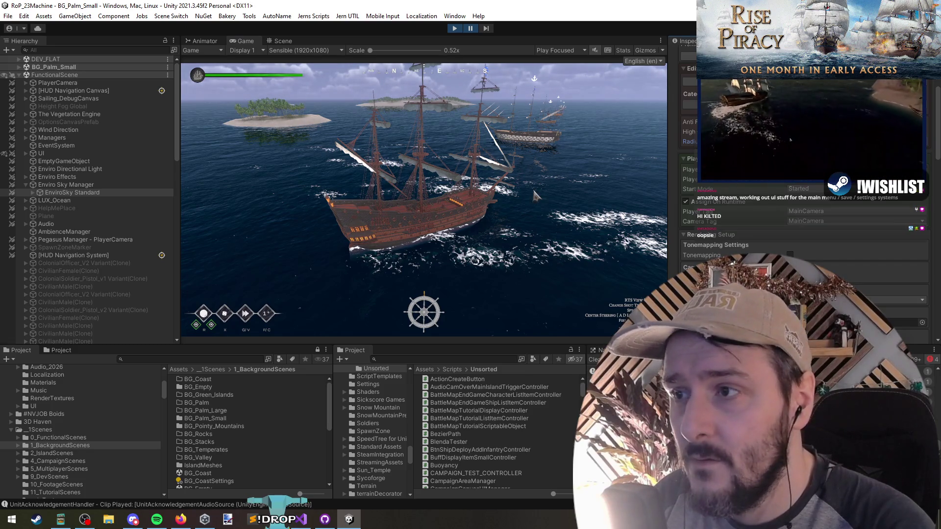
# Resume the paused game, scroll the Inspector, and try saving the scene with Ctrl+S during play.
pyautogui.press('t')
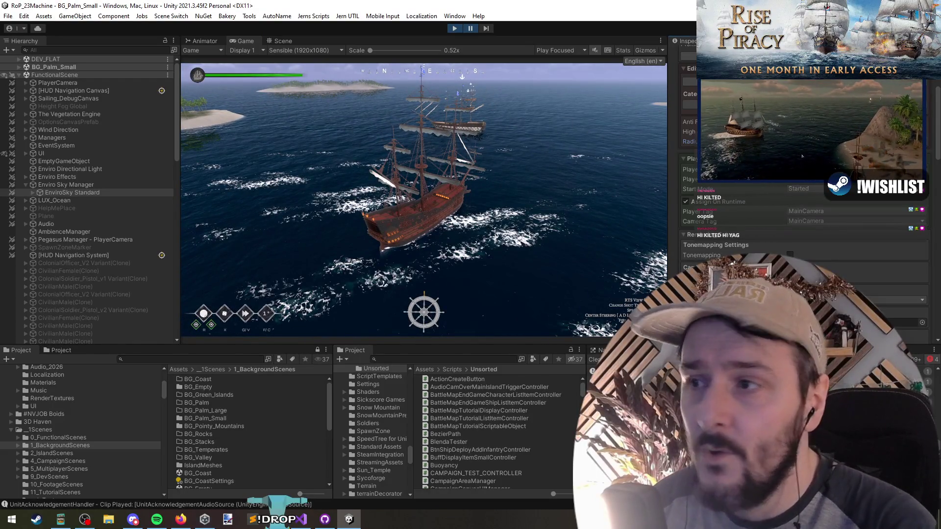
pyautogui.scroll(-10, 768, 228)
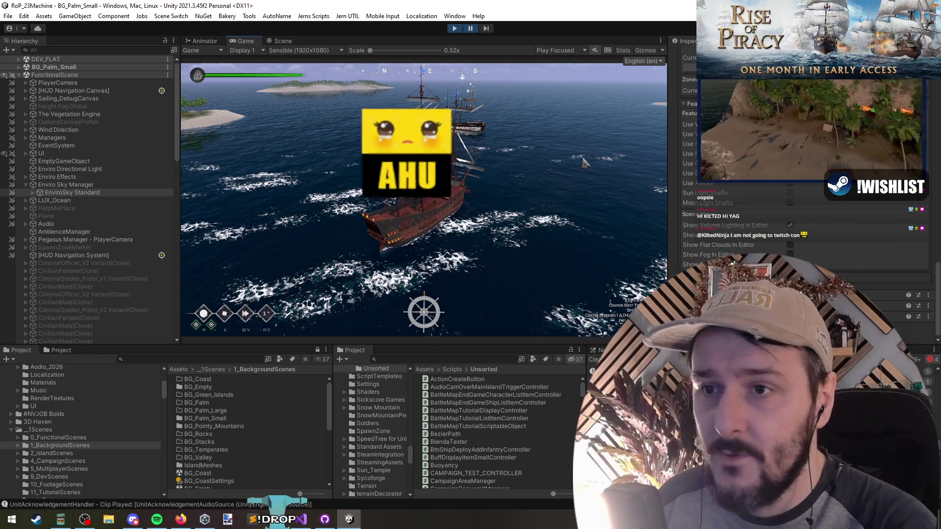
pyautogui.hotkey('ctrl', 's')
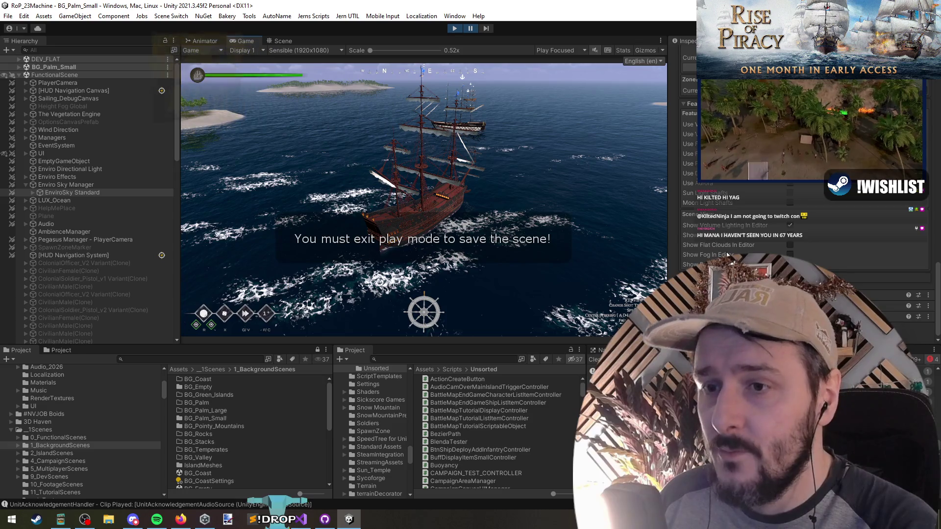
# Switch away and back to the Unity editor, then unpause play mode so the town shows.
pyautogui.scroll(2, 804, 196)
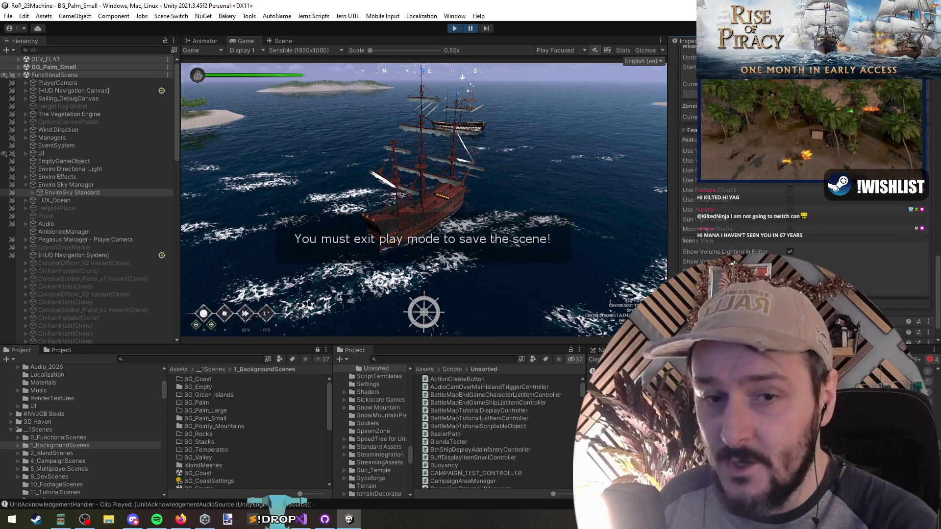
pyautogui.scroll(-2, 804, 196)
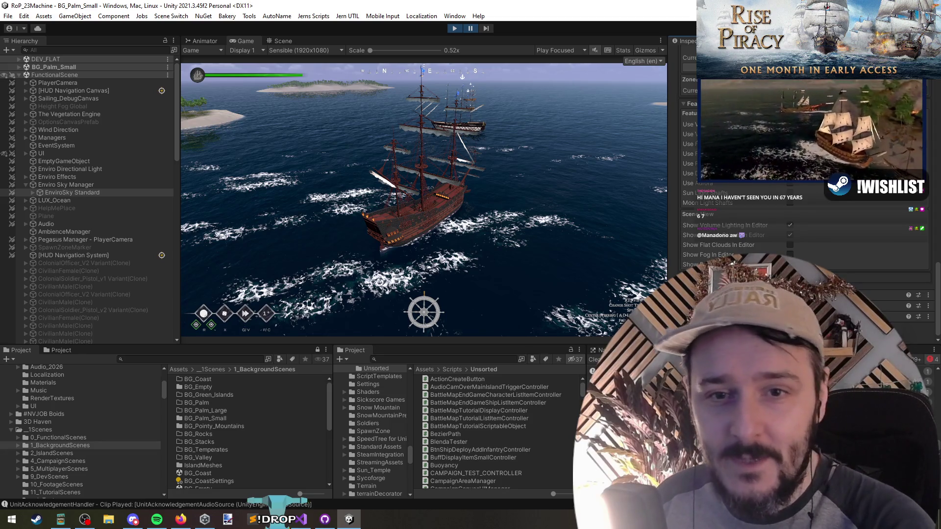
pyautogui.hotkey('alt', 'Tab')
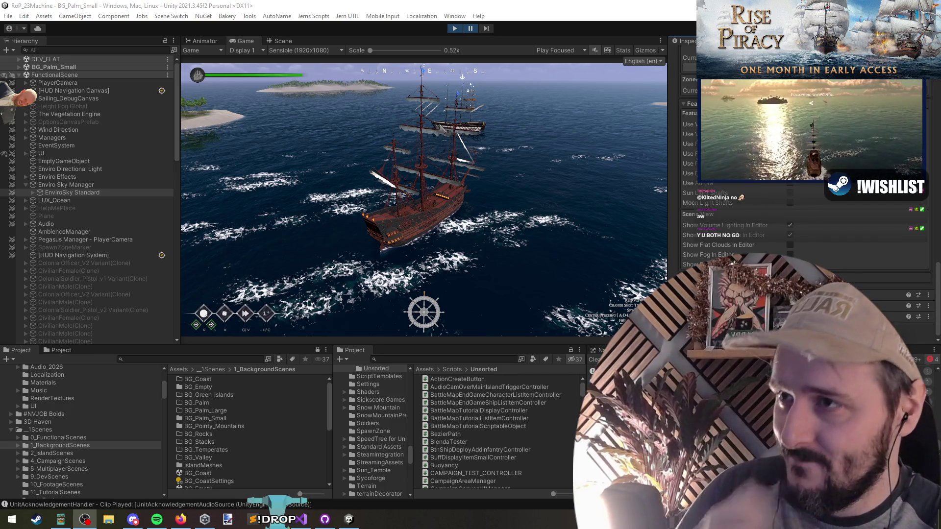
pyautogui.click(493, 206)
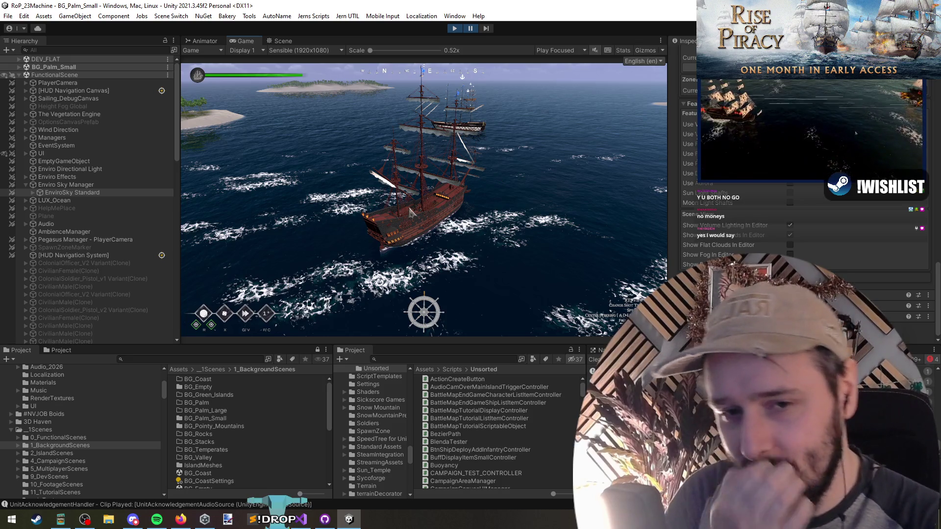
pyautogui.click(469, 29)
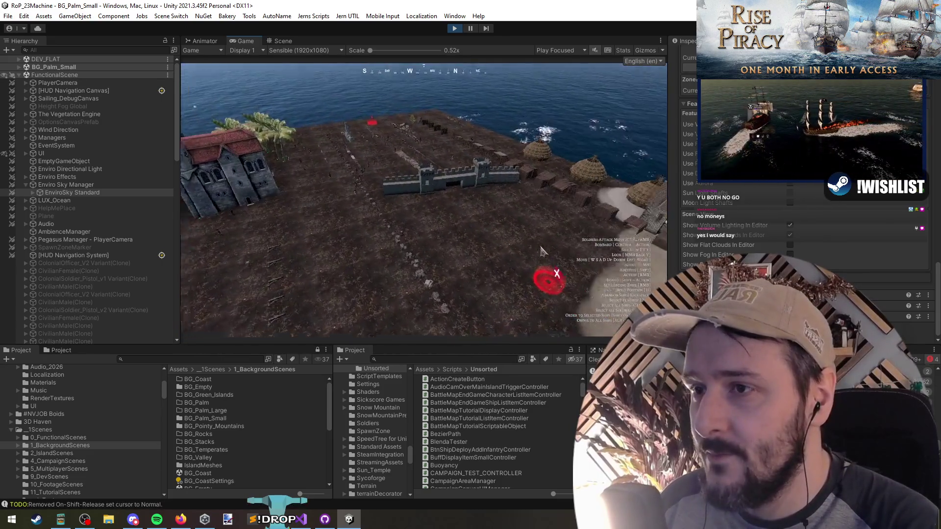
# Filter the in-game Debug Menu commands for the cannonball option, then stop the play session.
pyautogui.press('`')
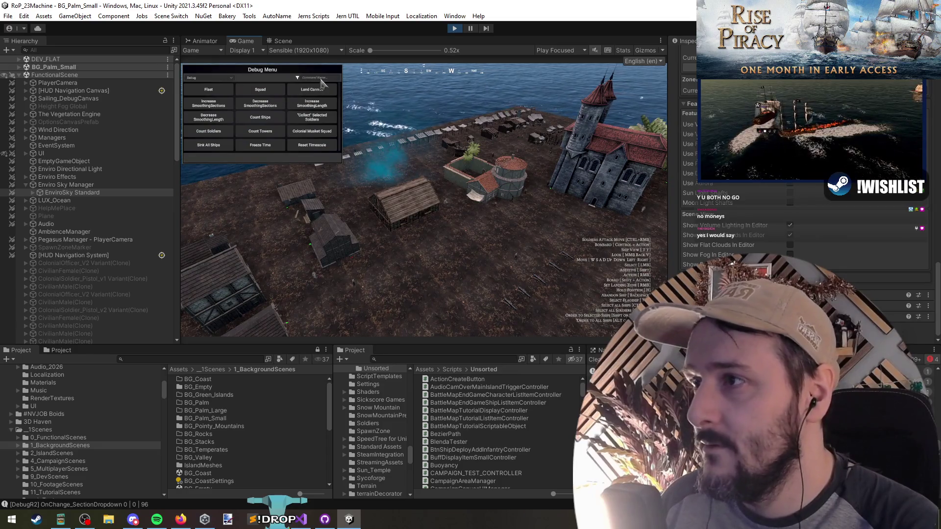
pyautogui.click(321, 78)
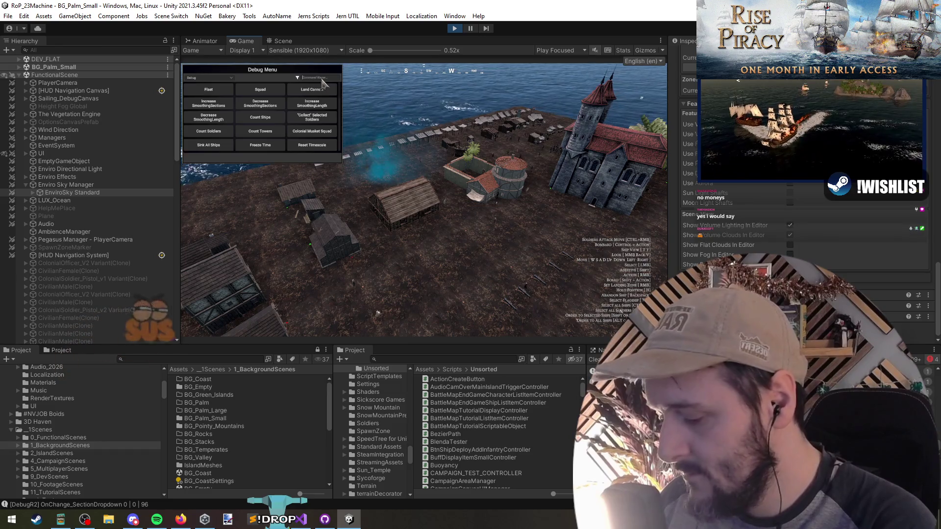
pyautogui.write('dest')
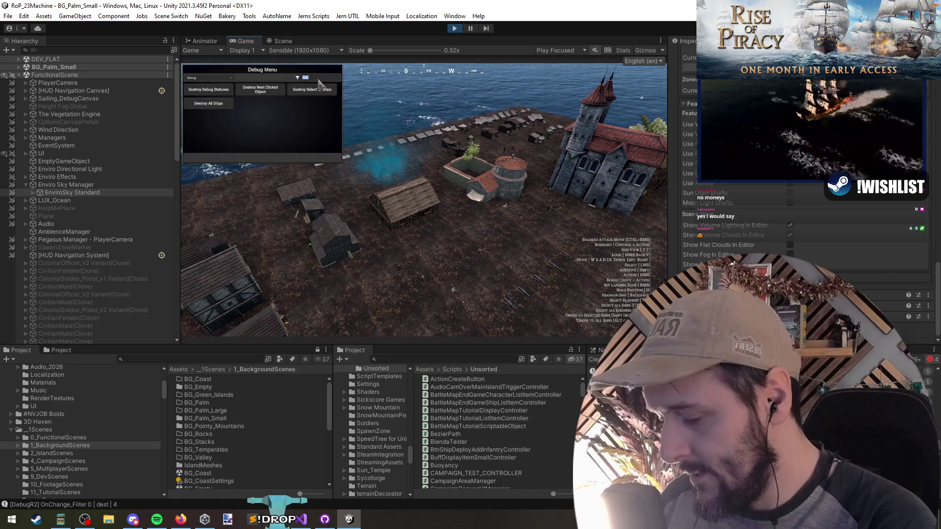
pyautogui.write('cannon')
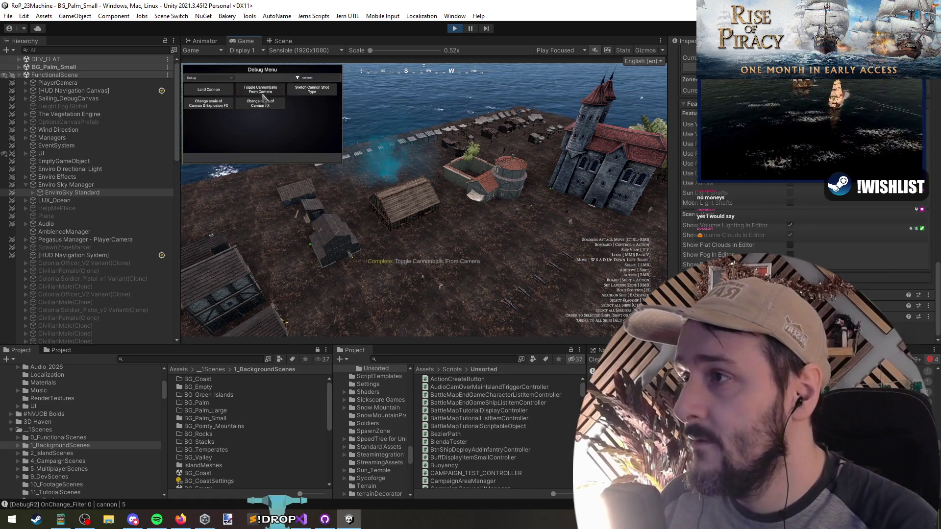
pyautogui.write('d')
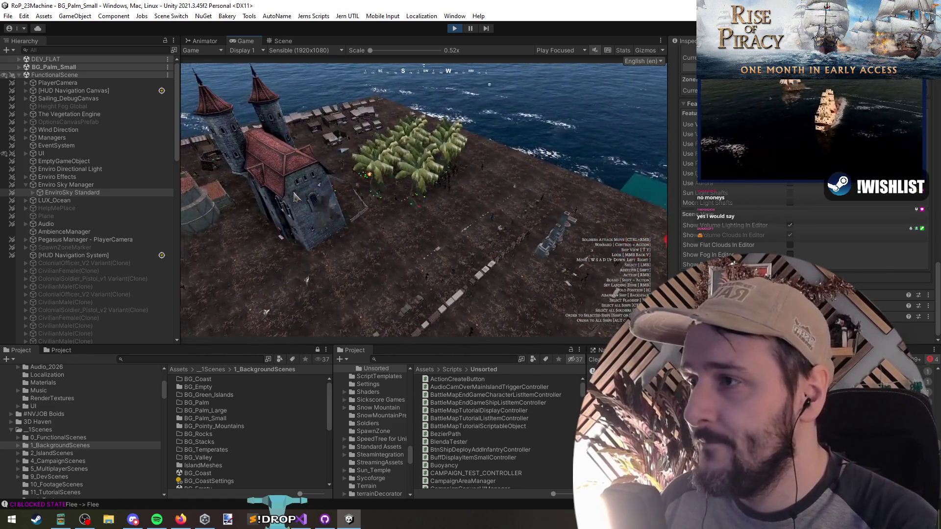
pyautogui.write('a')
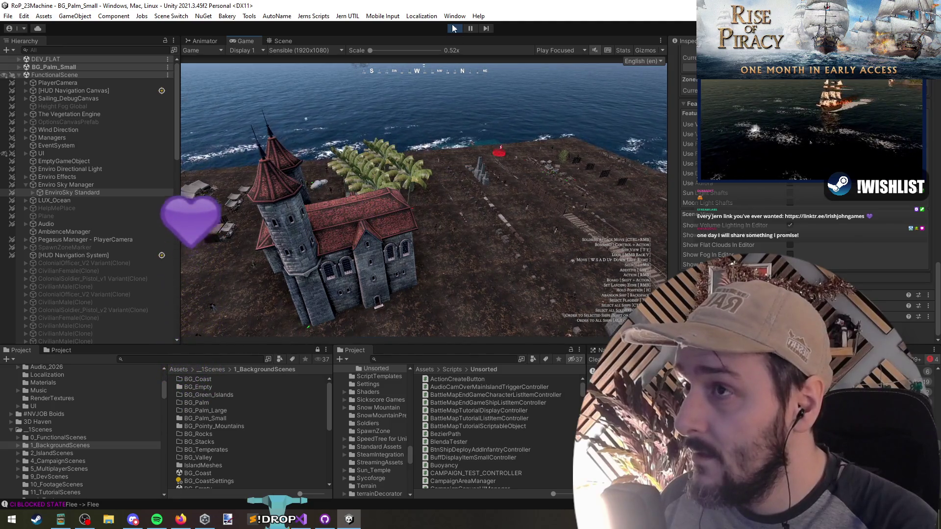
pyautogui.click(453, 28)
# Switch to Visual Studio and open Dev_Flat_Controller.cs through Ctrl+T file search.
pyautogui.hotkey('alt', 'Tab')
pyautogui.click(392, 180)
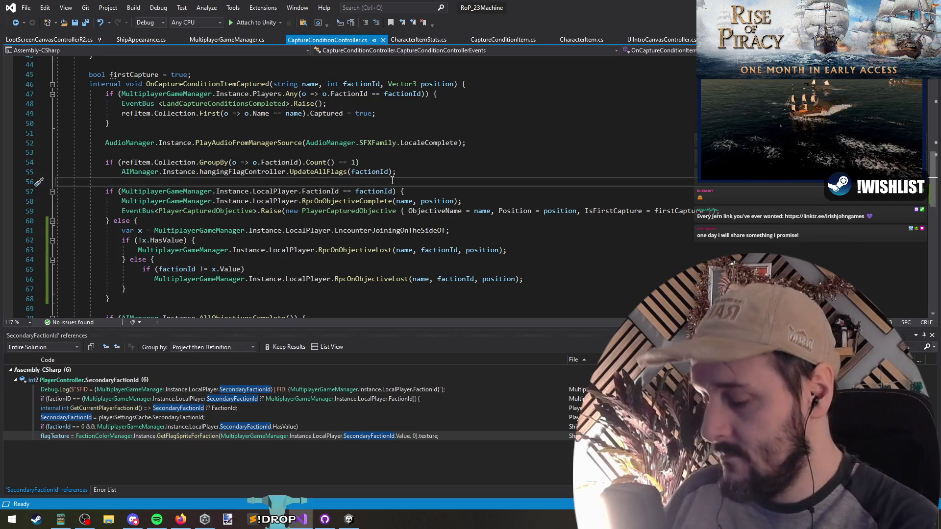
pyautogui.hotkey('ctrl', 't')
pyautogui.press('Return')
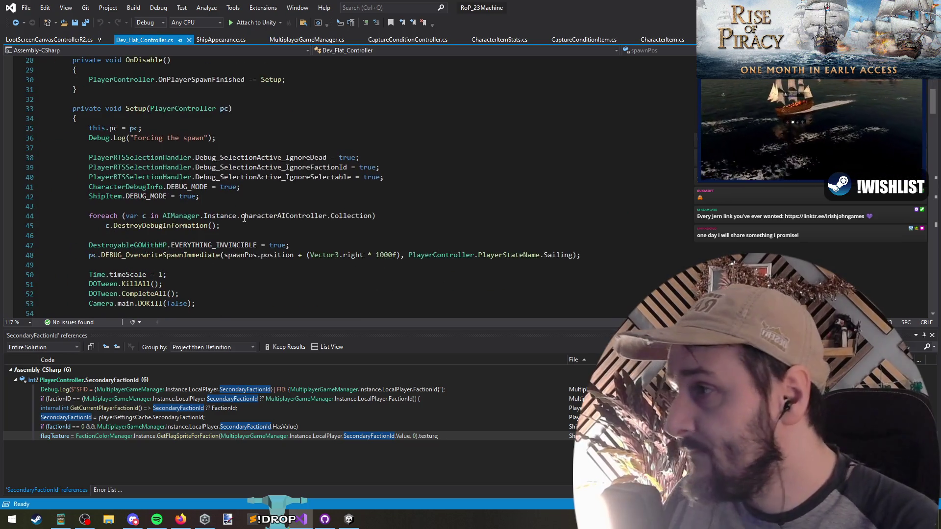
# Comment out the two DEBUG_MODE lines and the selection-handler debug lines in Setup.
pyautogui.click(228, 198)
pyautogui.moveTo(228, 198); pyautogui.dragTo(58, 188)
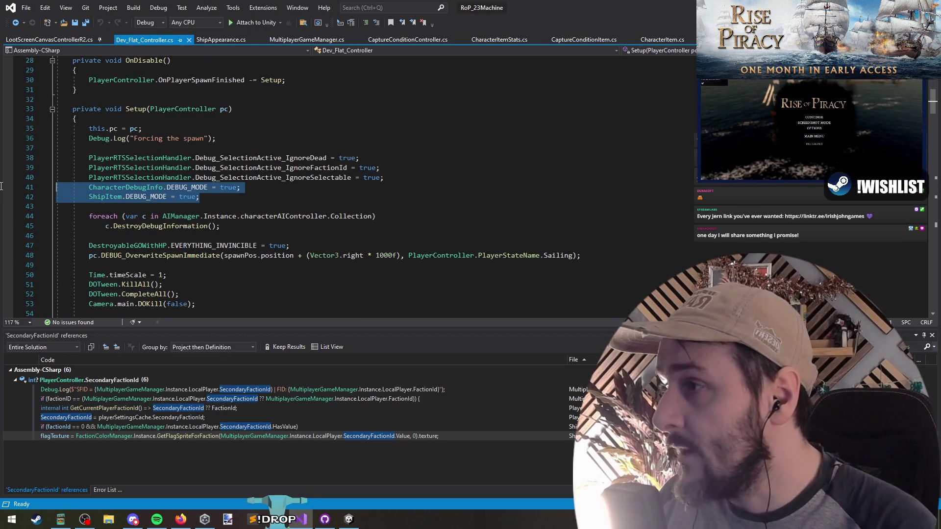
pyautogui.click(365, 22)
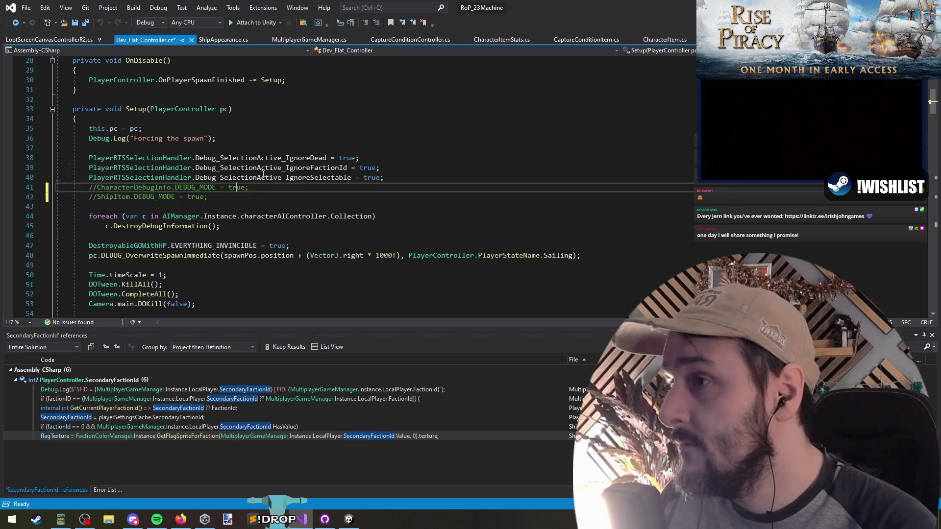
pyautogui.moveTo(441, 188)
pyautogui.mouseDown()
pyautogui.moveTo(1, 142)
pyautogui.moveTo(54, 147)
pyautogui.mouseUp()
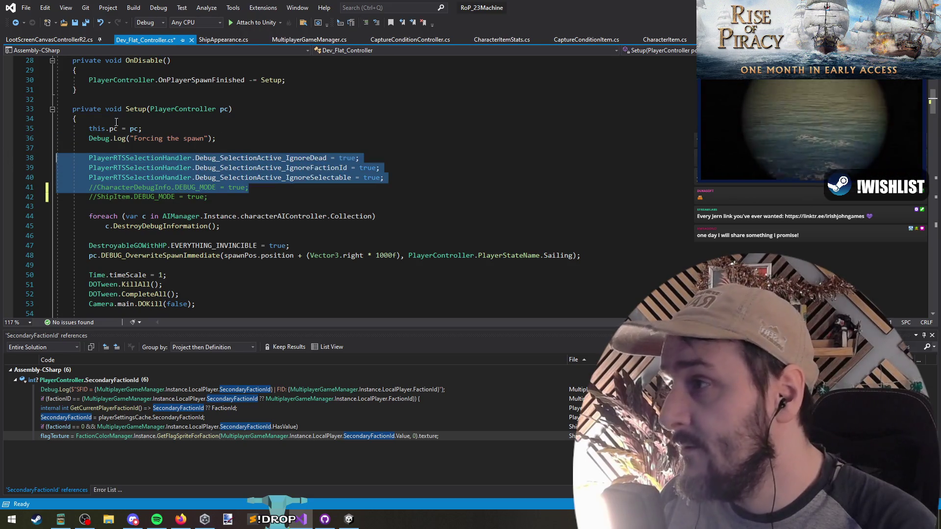
pyautogui.click(370, 23)
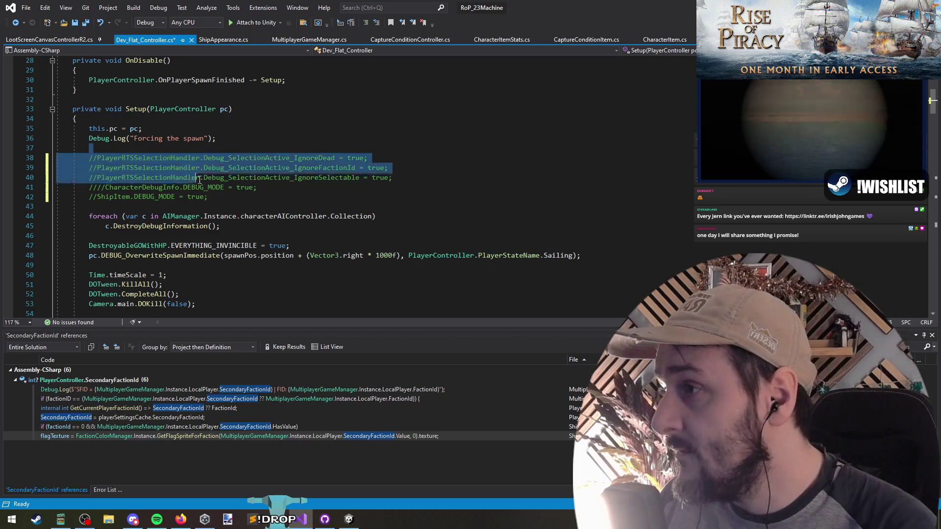
pyautogui.click(221, 197)
# Comment out the EVERYTHING_INVINCIBLE line.
pyautogui.scroll(-3, 222, 210)
pyautogui.scroll(-2, 222, 209)
pyautogui.press('Down')
pyautogui.press('Down')
pyautogui.press('Down')
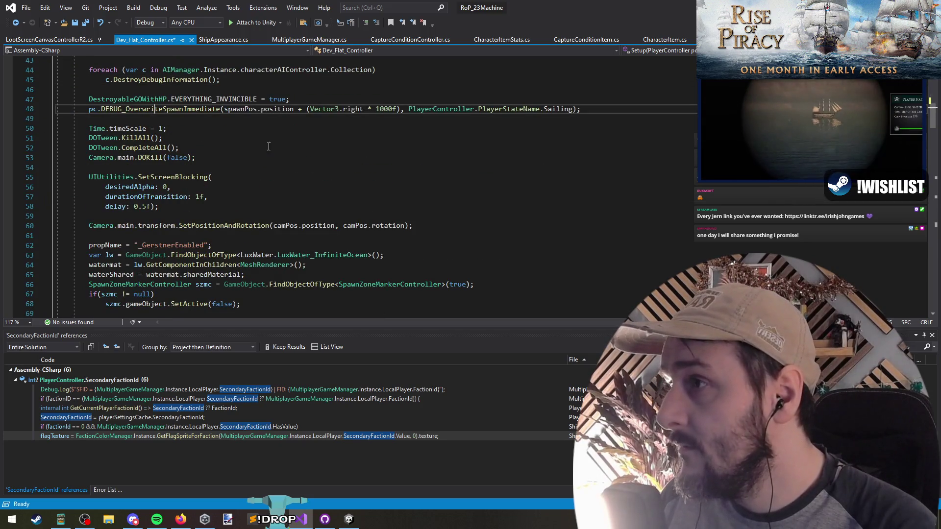
pyautogui.press('Up')
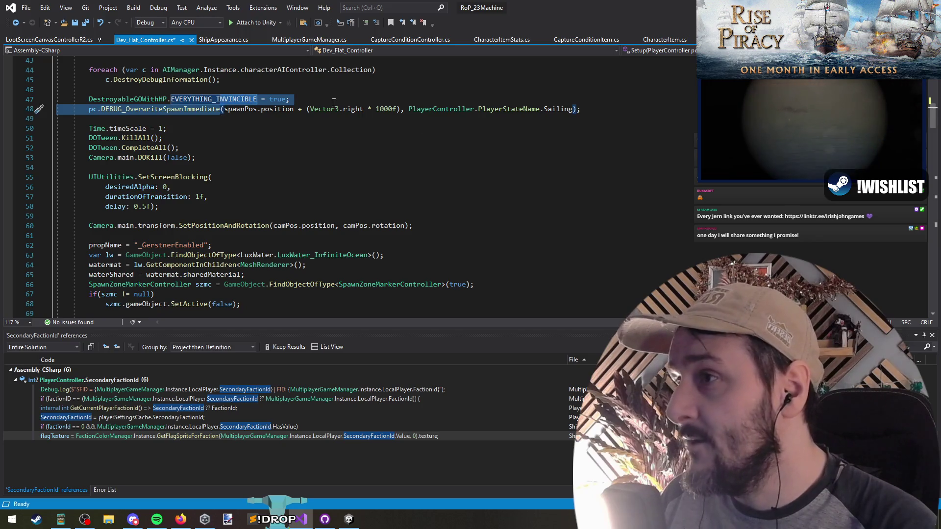
pyautogui.press('End')
pyautogui.click(365, 23)
pyautogui.click(206, 155)
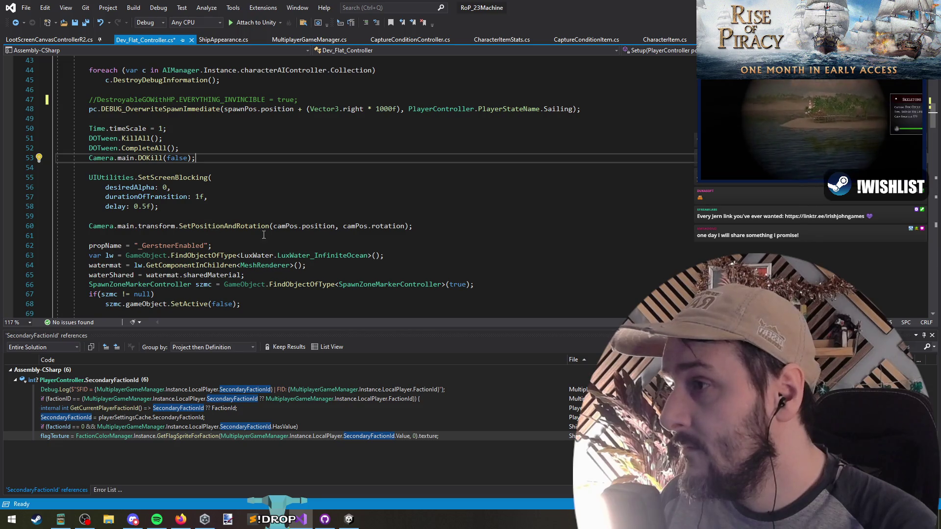
# Comment out the five SpawnShip calls with Ctrl+K, C.
pyautogui.scroll(-6, 216, 225)
pyautogui.click(186, 216)
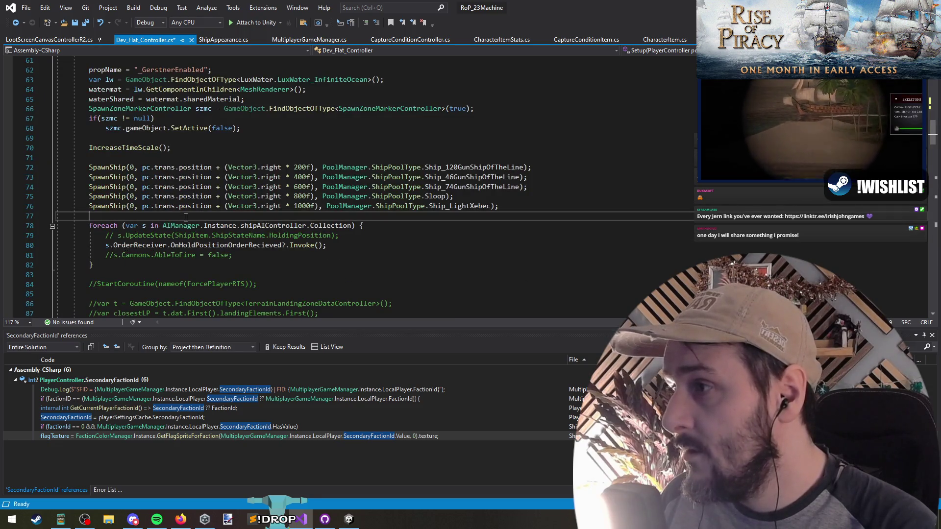
pyautogui.scroll(-4, 281, 252)
pyautogui.scroll(5, 277, 249)
pyautogui.moveTo(58, 197); pyautogui.dragTo(507, 236)
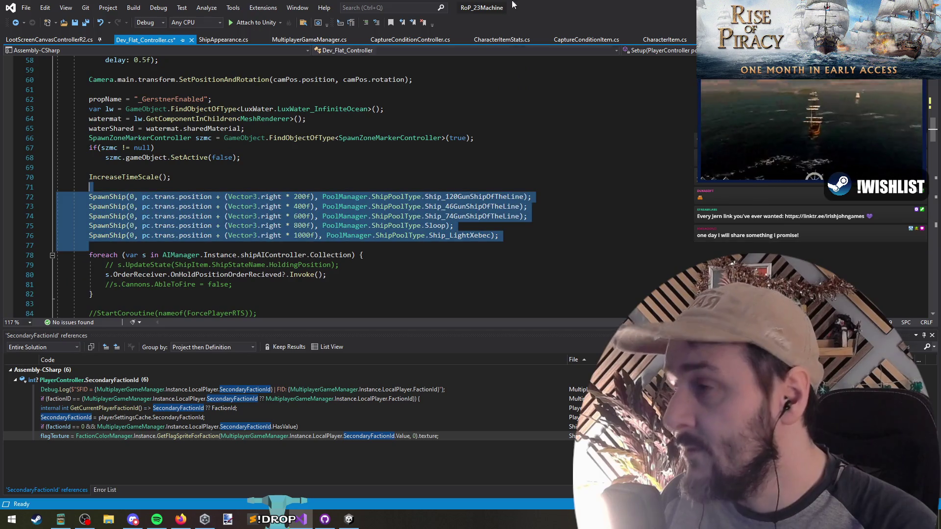
pyautogui.hotkey('ctrl', 'k')
pyautogui.hotkey('ctrl', 'c')
pyautogui.click(245, 181)
# Review the foreach block over ship AI controllers and save Dev_Flat_Controller.cs.
pyautogui.scroll(-6, 238, 206)
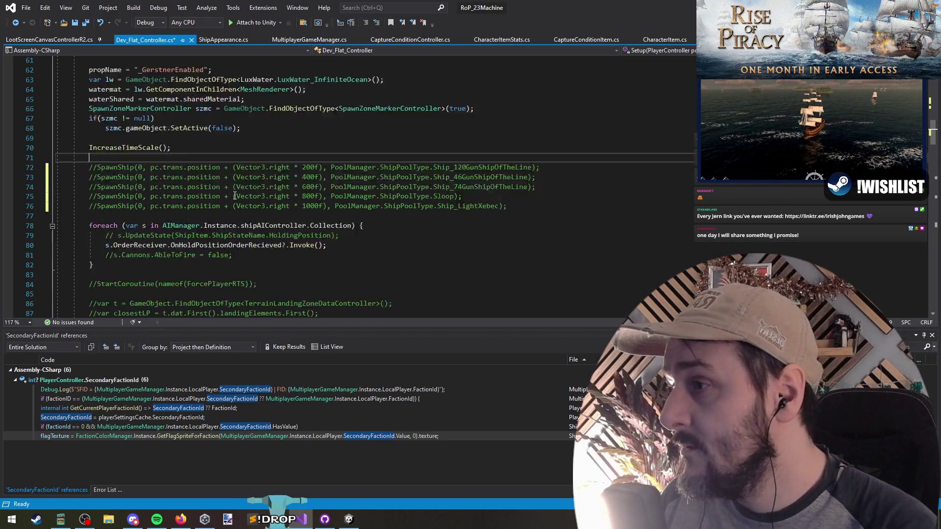
pyautogui.moveTo(89, 128); pyautogui.dragTo(89, 70)
pyautogui.click(318, 168)
pyautogui.scroll(-11, 297, 203)
pyautogui.scroll(20, 296, 203)
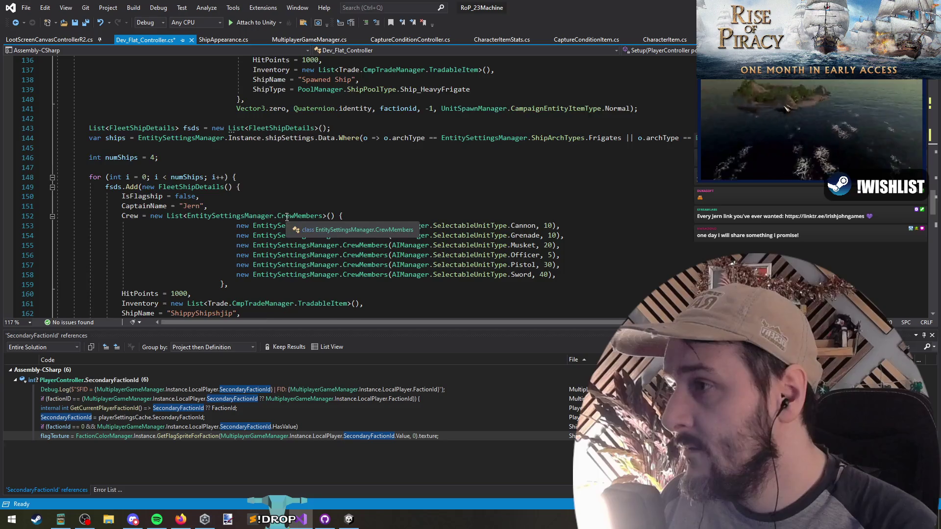
pyautogui.click(191, 265)
pyautogui.hotkey('ctrl', 's')
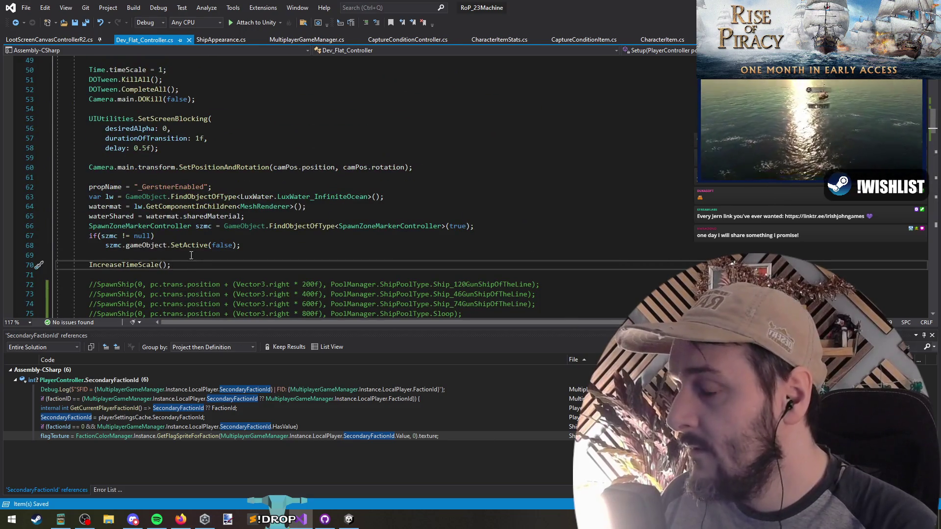
pyautogui.click(192, 254)
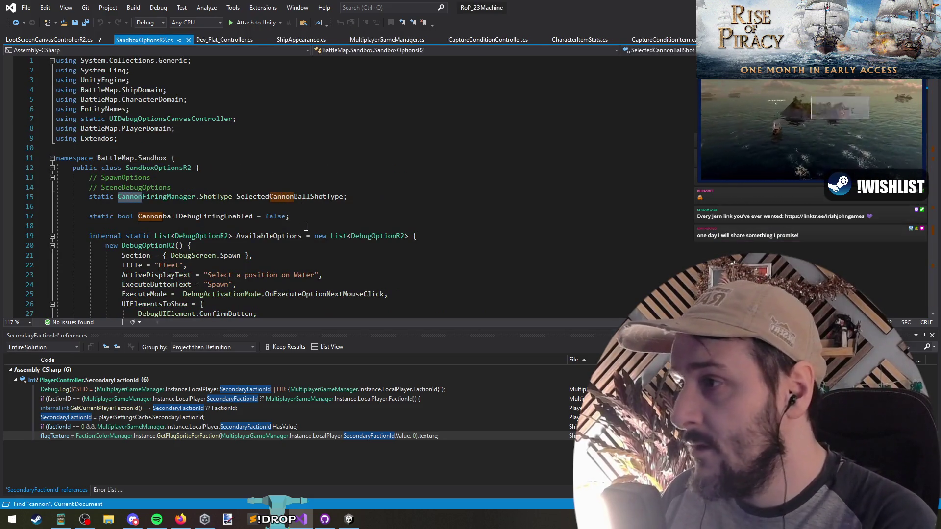
# Trace uses of CannonballDebugFiringEnabled in SandboxOptionsR2.cs, including FireCannonBall on line 469.
pyautogui.press('F3')
pyautogui.press('F3')
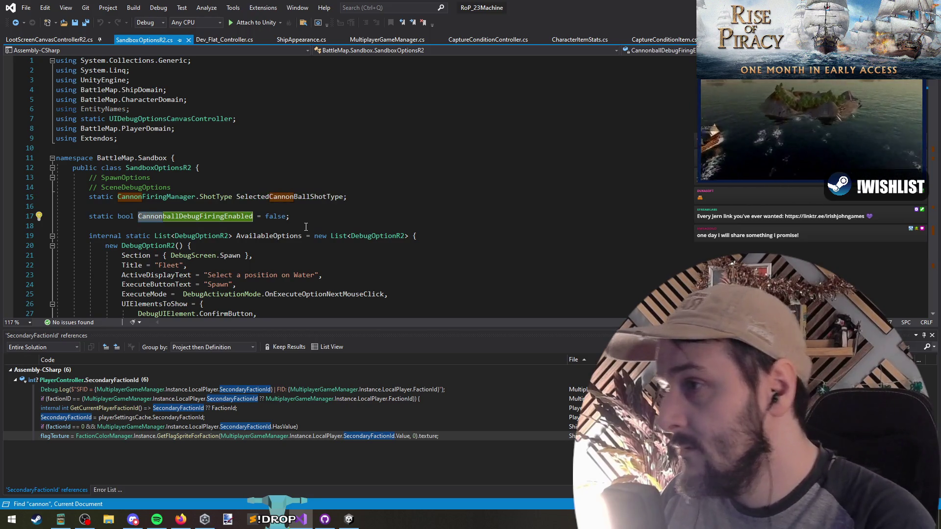
pyautogui.click(216, 216)
pyautogui.hotkey('ctrl', 'shift', 'Down')
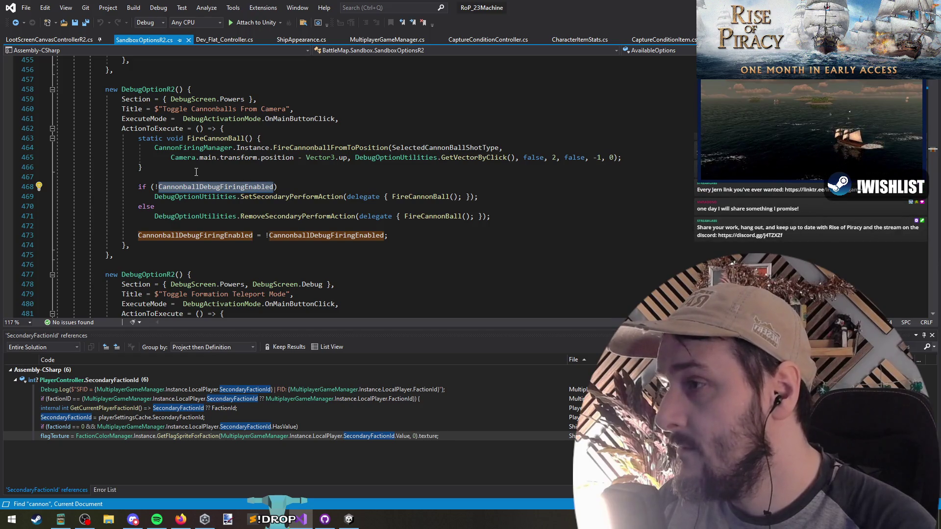
pyautogui.click(422, 196)
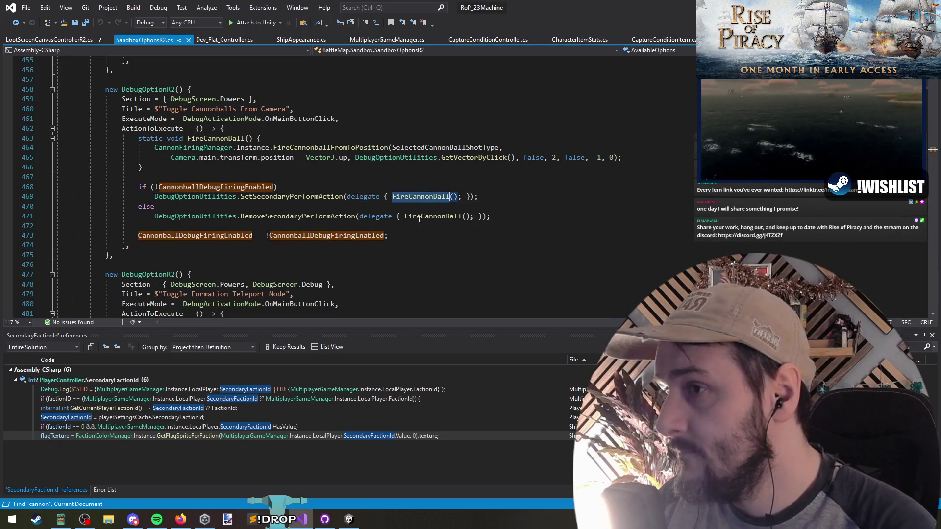
pyautogui.tripleClick(309, 198)
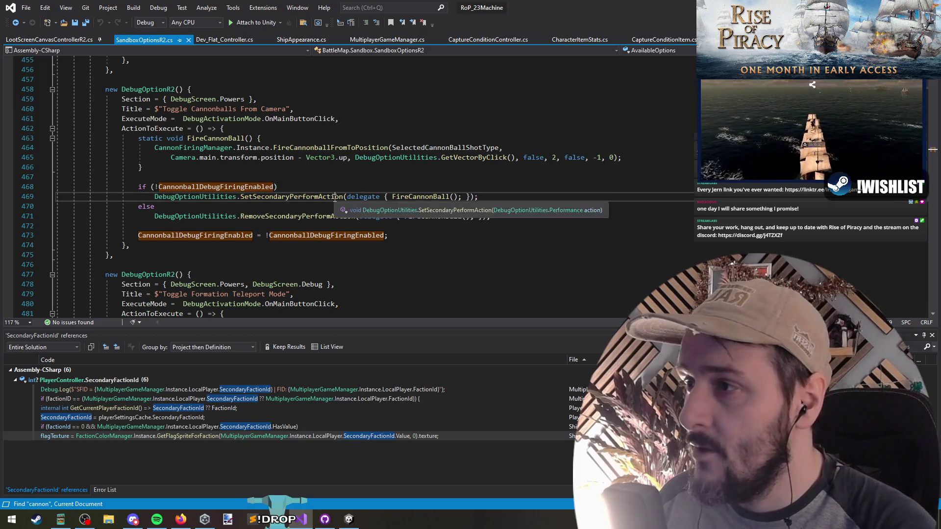
# Select the entire Toggle Cannonballs From Camera DebugOptionR2 definition, including its ActionToExecute on line 462.
pyautogui.click(247, 172)
pyautogui.click(126, 109)
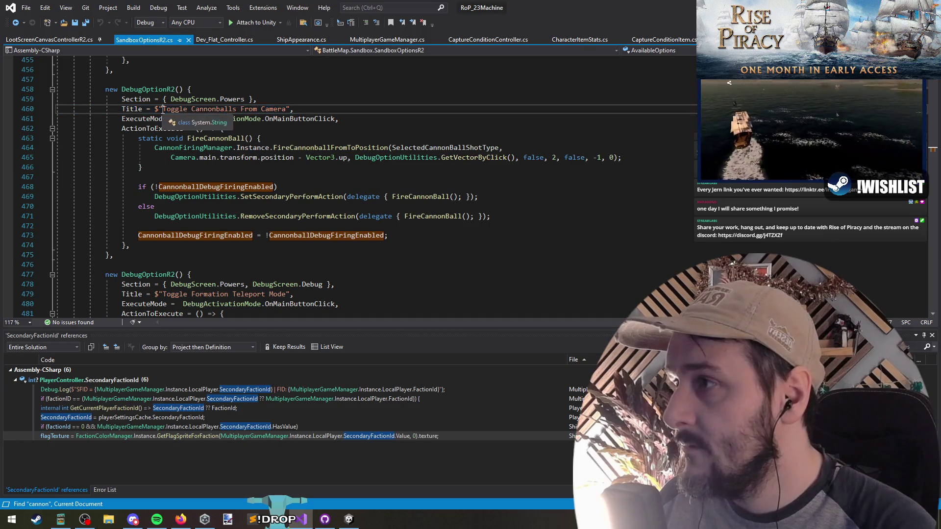
pyautogui.press('Up')
pyautogui.press('Up')
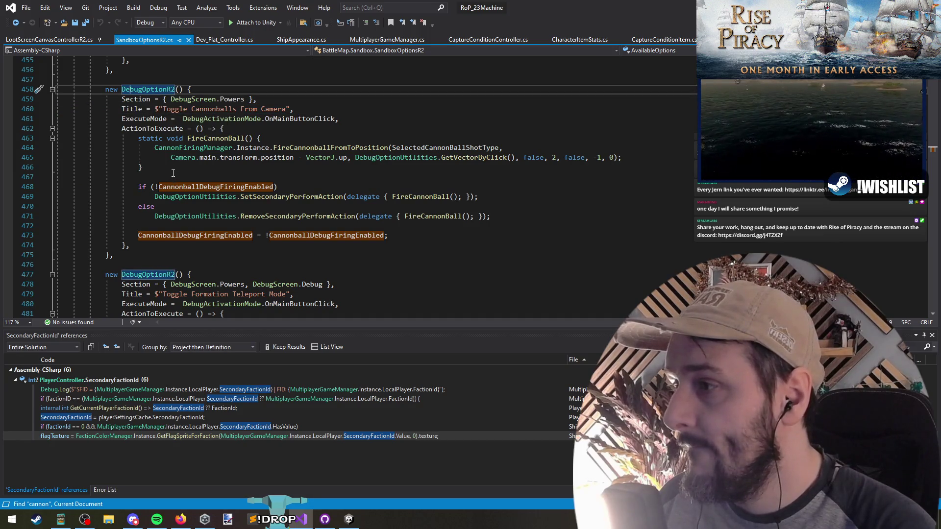
pyautogui.press('Down')
pyautogui.press('Down')
pyautogui.press('Down')
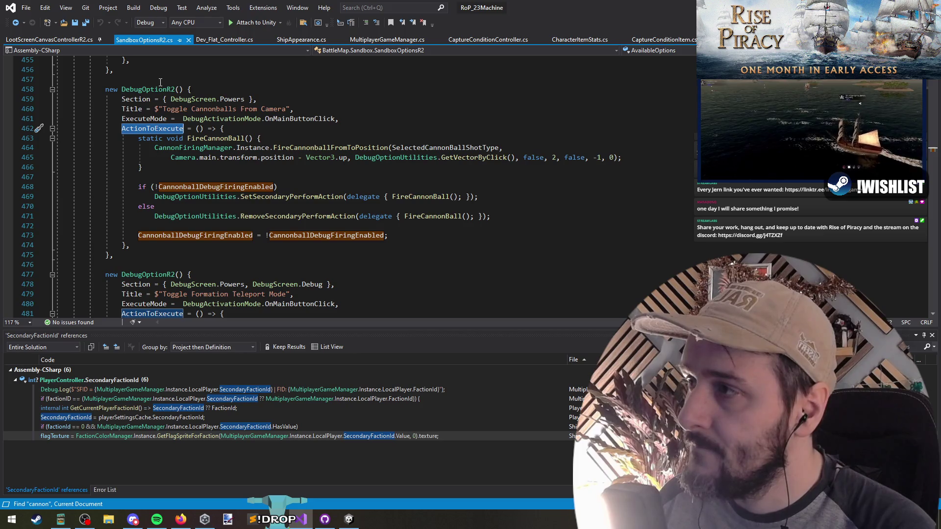
pyautogui.moveTo(139, 79); pyautogui.dragTo(151, 257)
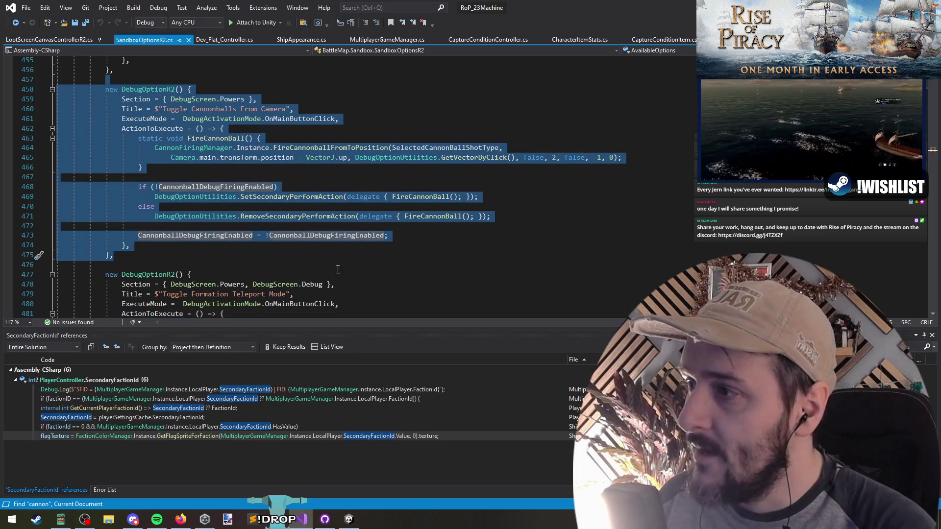
pyautogui.moveTo(931, 156); pyautogui.dragTo(931, 59)
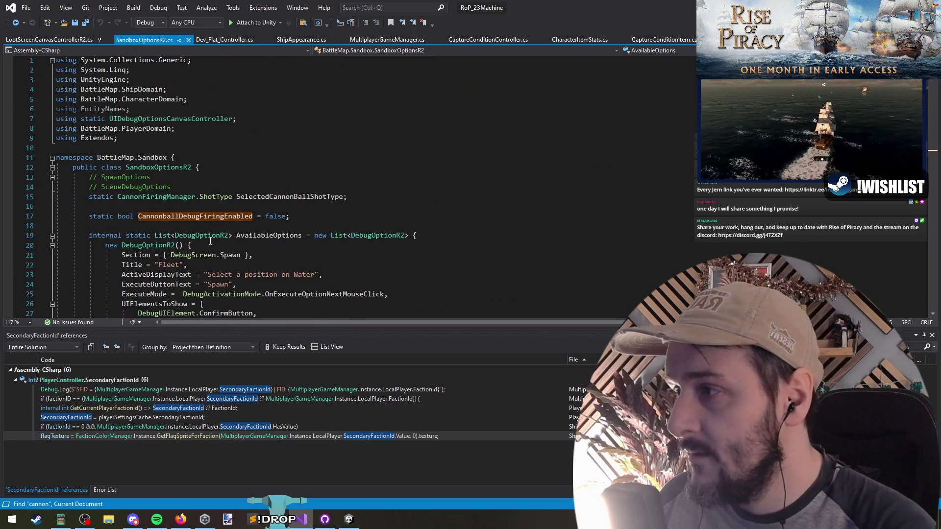
pyautogui.hotkey('ctrl', 'Tab')
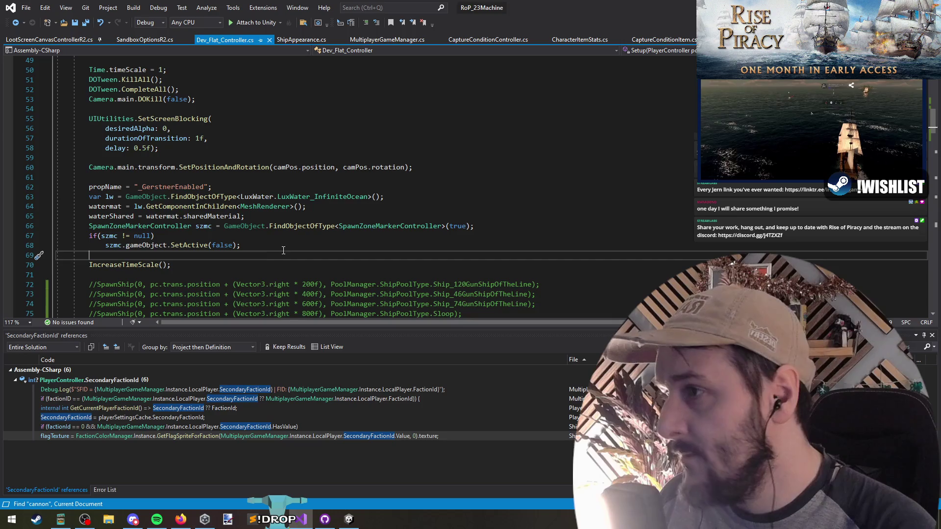
# Start a new Setup line with SandboxOptionsR2 and add the BattleMap.Sandbox using directive.
pyautogui.press('Return')
pyautogui.press('Return')
pyautogui.press('Up')
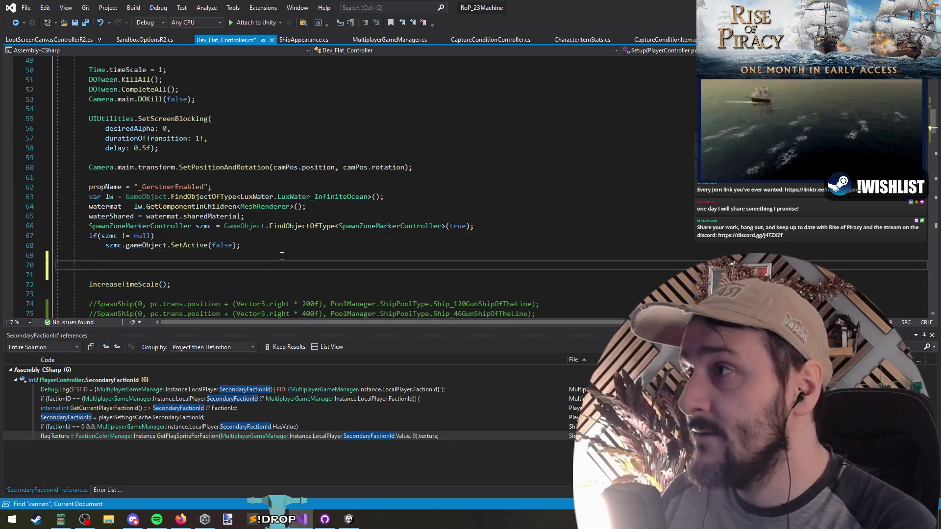
pyautogui.write('Sandbox')
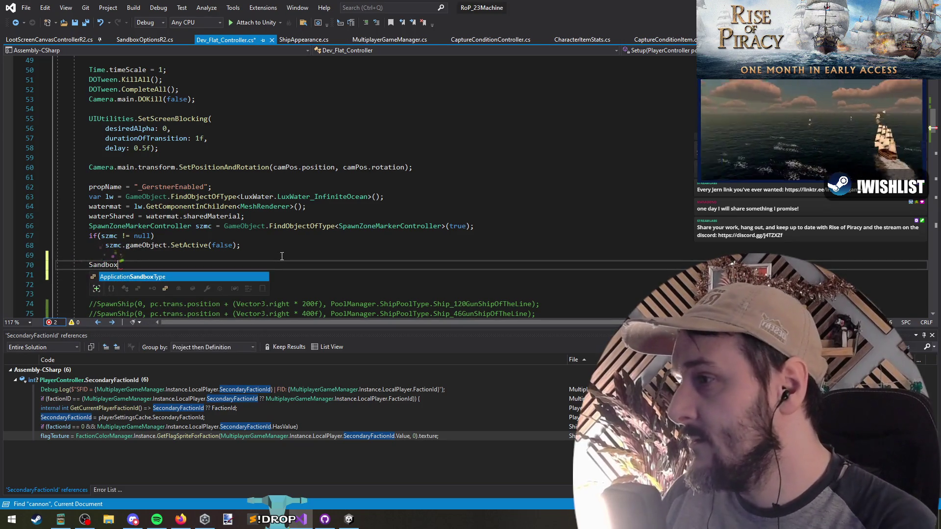
pyautogui.write('OptionsR2')
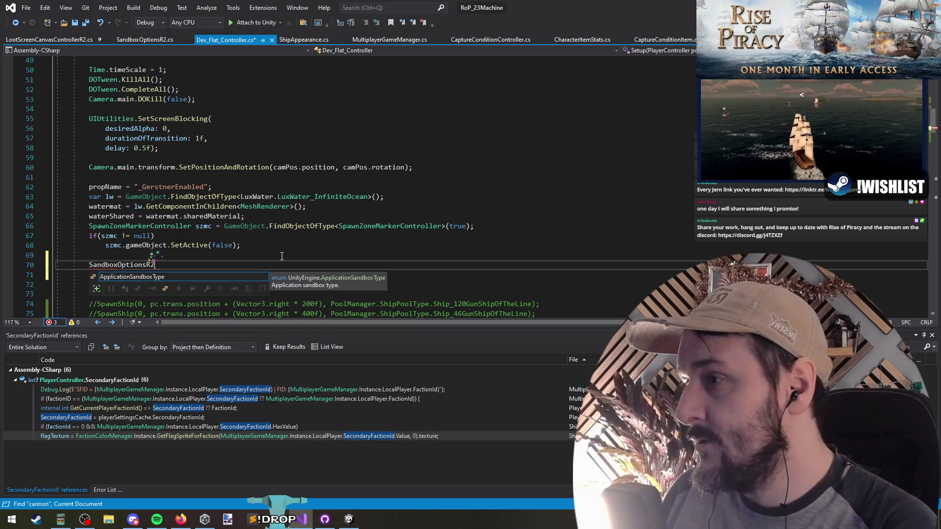
pyautogui.press('Escape')
pyautogui.rightClick(128, 266)
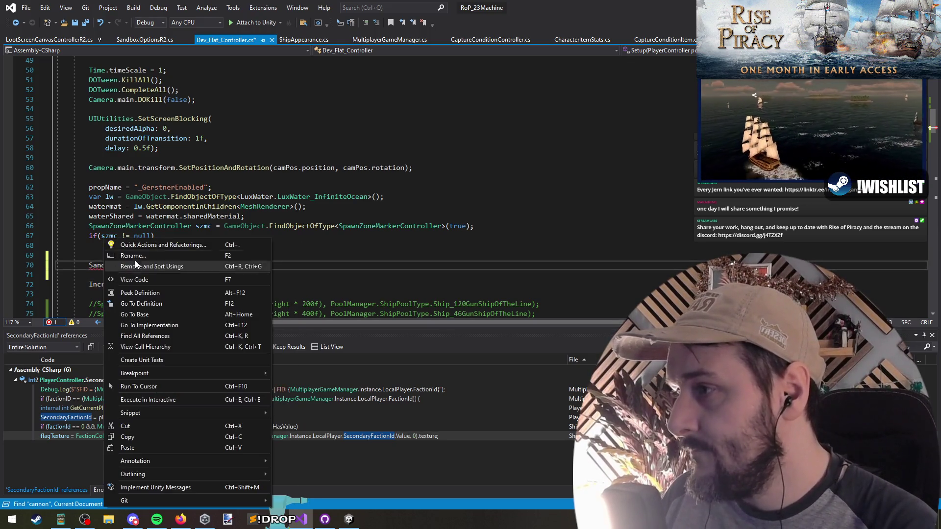
pyautogui.press('Escape')
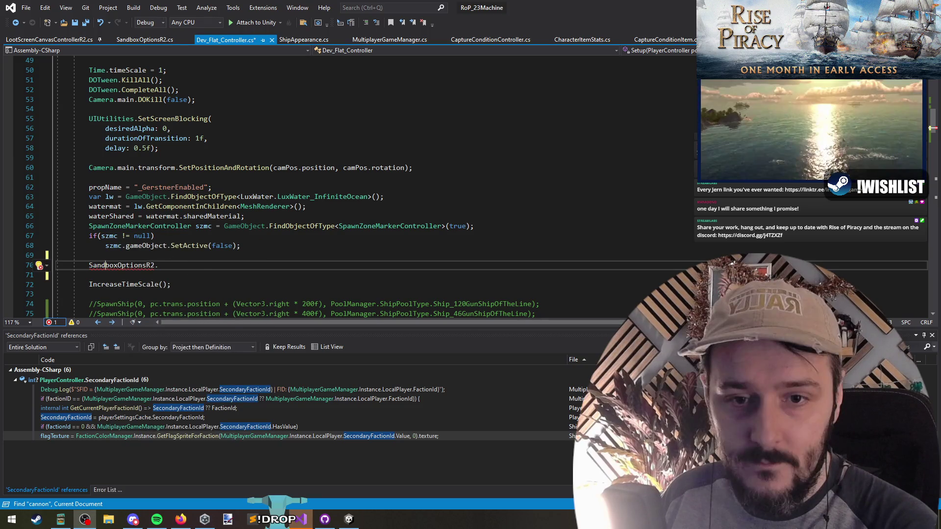
pyautogui.hotkey('ctrl', '.')
pyautogui.click(94, 280)
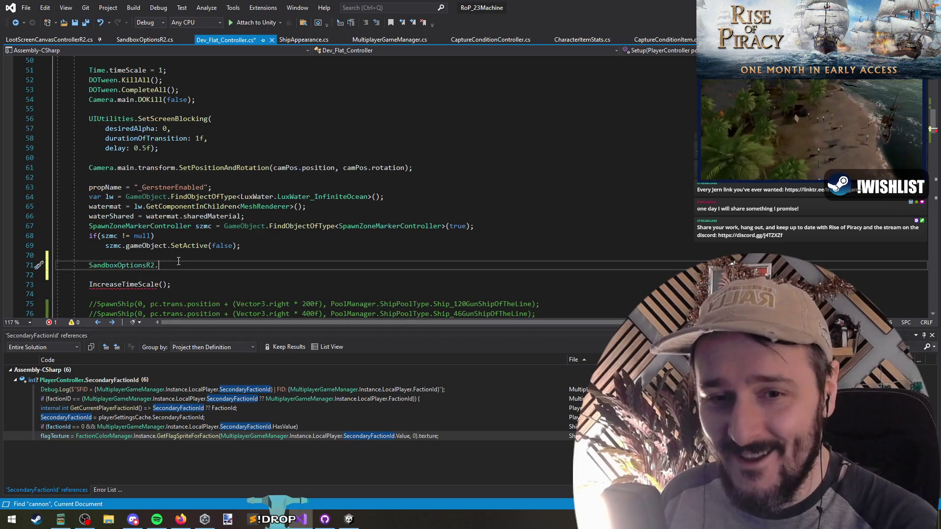
# Extend the line to AvailableOptions.First(o => o.Title.StartsWith(...)) to look up the option.
pyautogui.hotkey('ctrl', 'space')
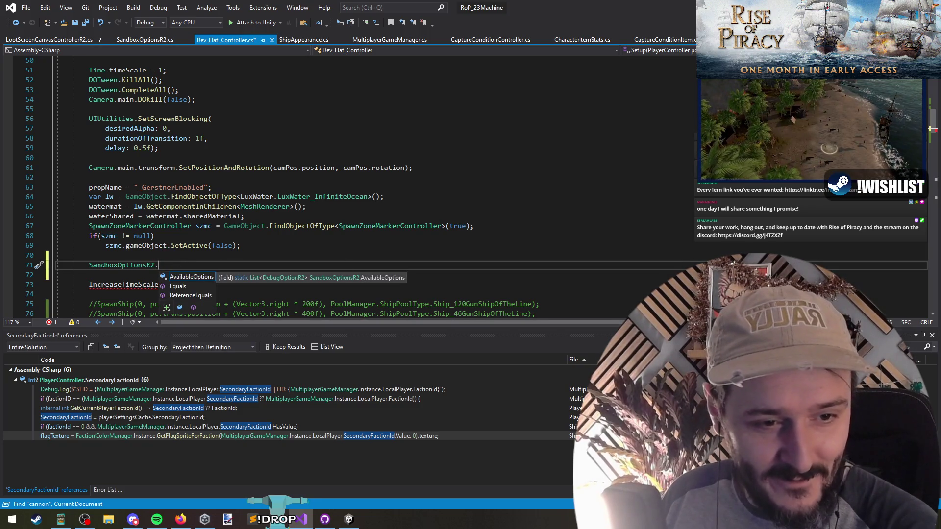
pyautogui.hotkey('alt', 'Tab')
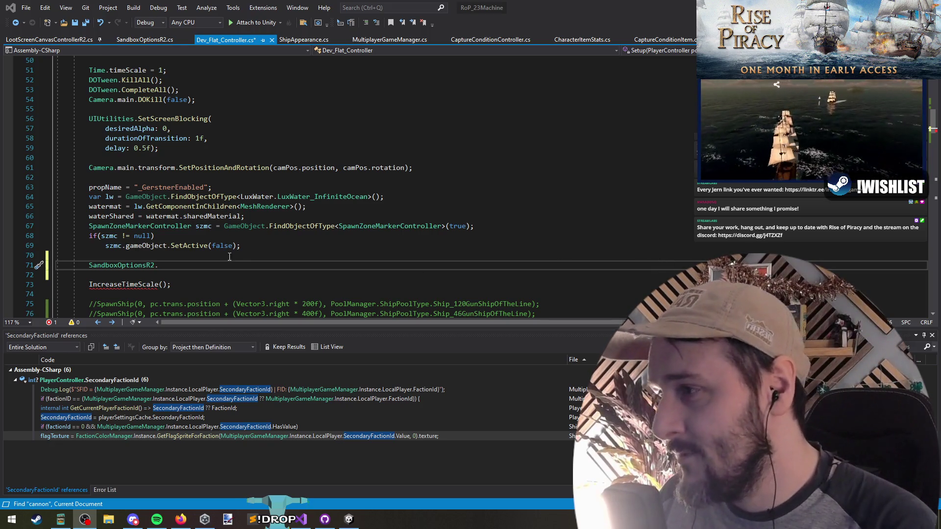
pyautogui.hotkey('alt', 'Tab')
pyautogui.hotkey('ctrl', 'Tab')
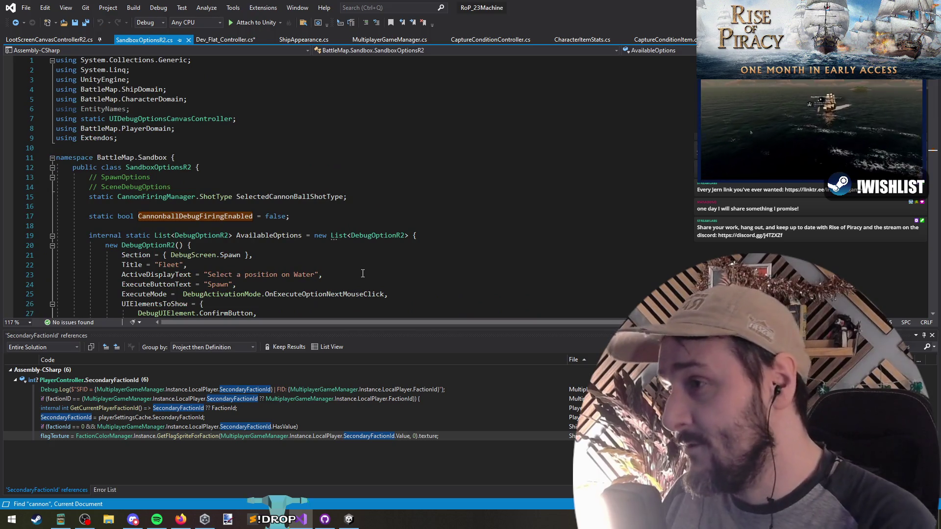
pyautogui.hotkey('ctrl', 'Tab')
pyautogui.write('Ava')
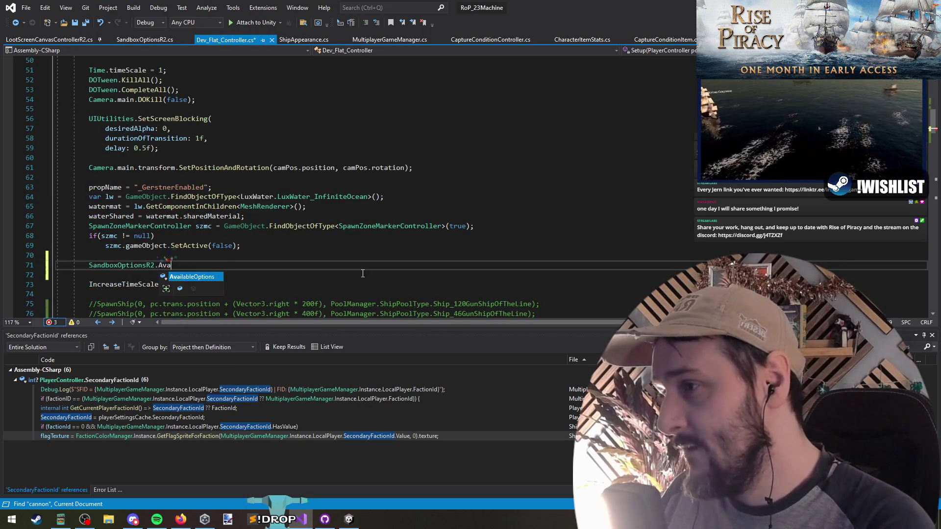
pyautogui.write('ilableOptions.First(o=>')
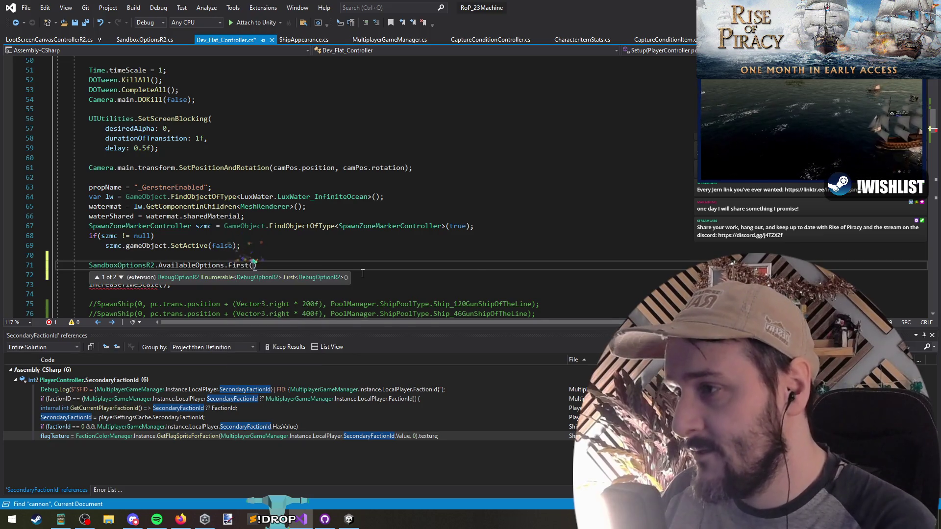
pyautogui.press('BackSpace')
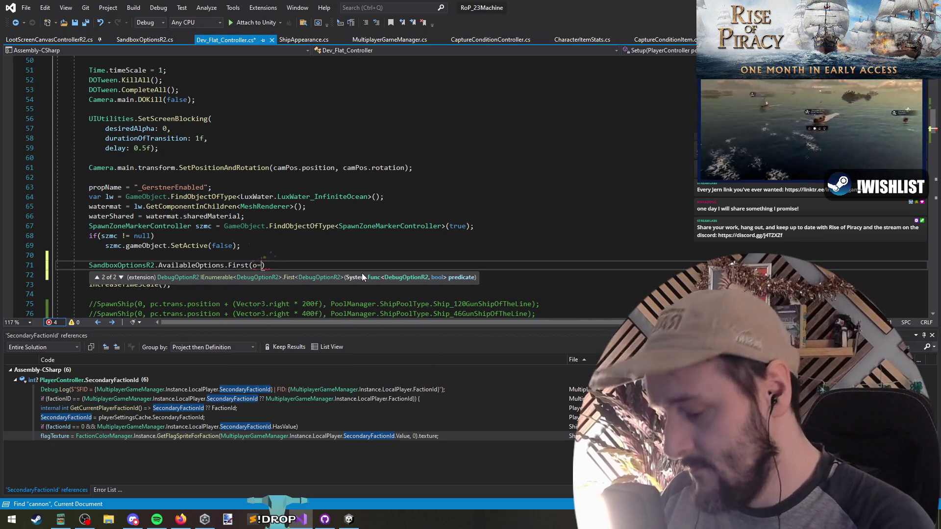
pyautogui.write('> o.')
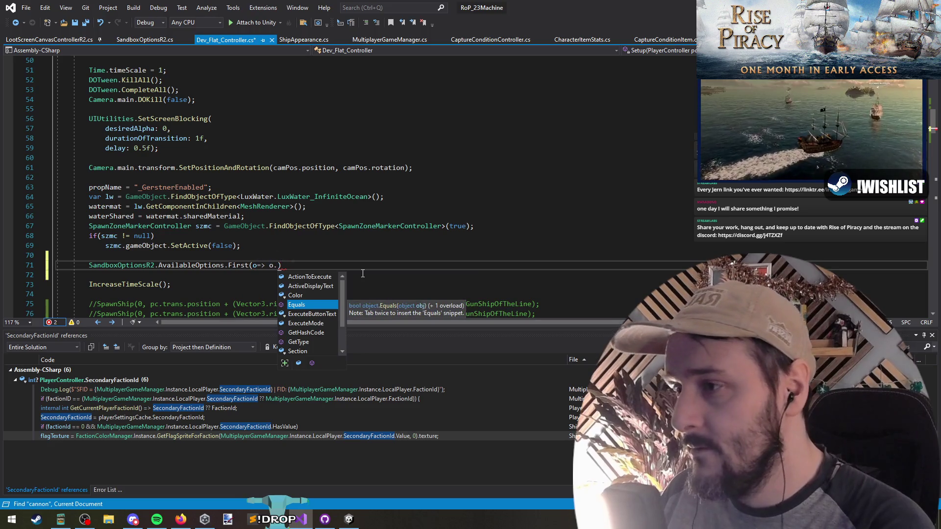
pyautogui.write('name')
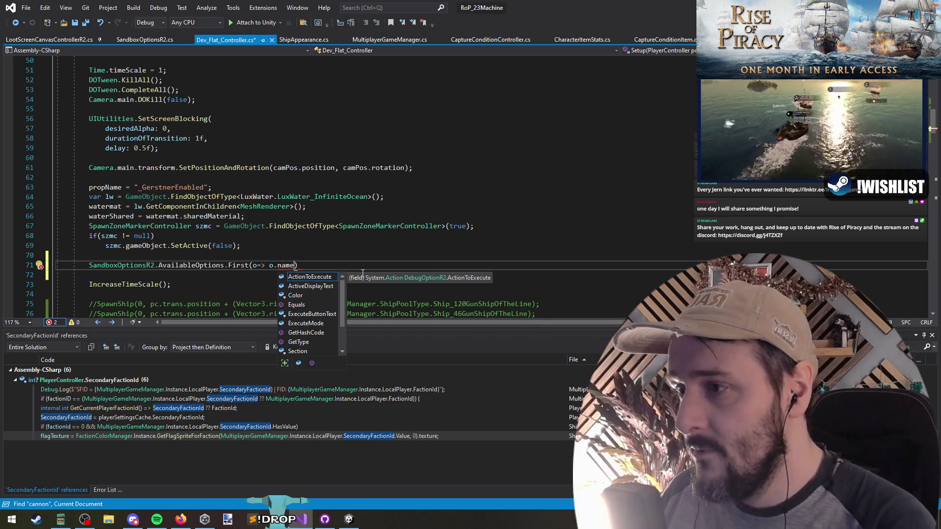
pyautogui.scroll(-2, 319, 323)
pyautogui.doubleClick(307, 325)
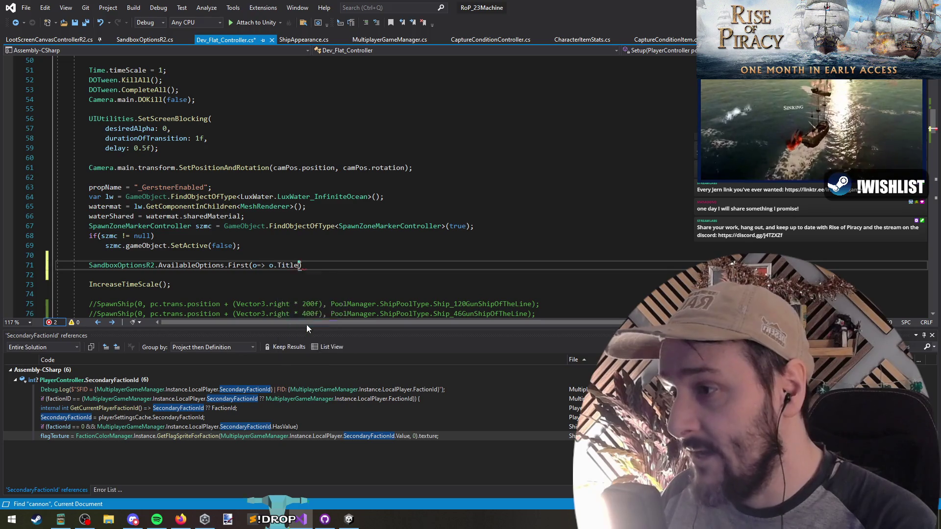
pyautogui.write('.star')
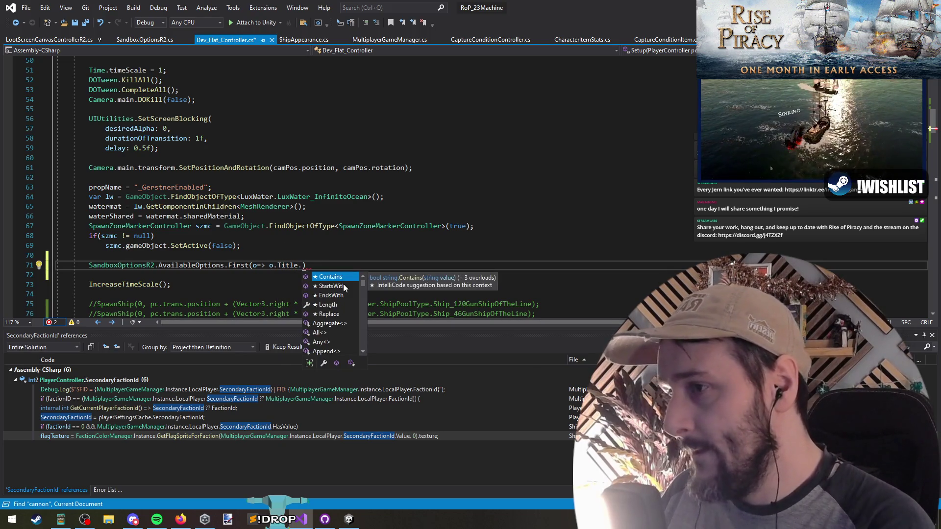
pyautogui.press('Tab')
pyautogui.write('(')
# Copy the 'Toggle Cannonballs From Camera' title from SandboxOptionsR2.cs into the StartsWith string.
pyautogui.hotkey('ctrl', 'Tab')
pyautogui.click(16, 23)
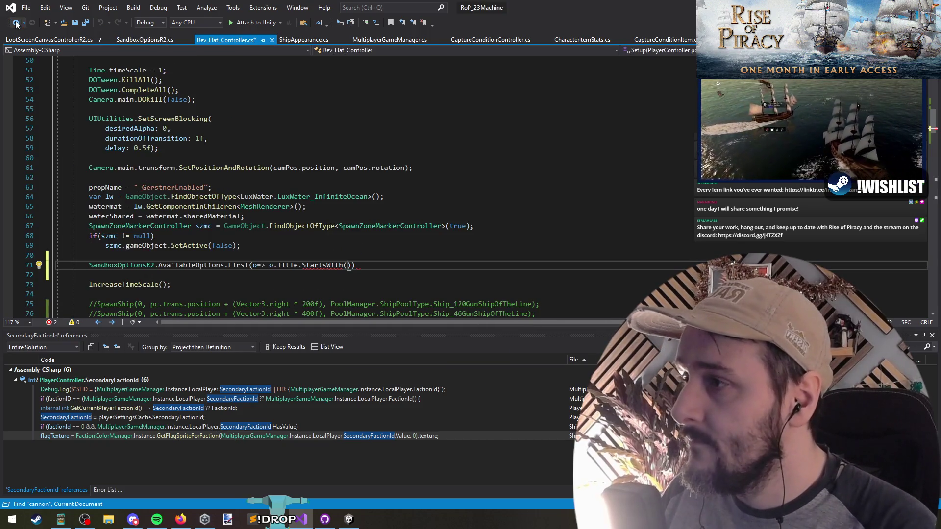
pyautogui.write(')')
pyautogui.click(17, 27)
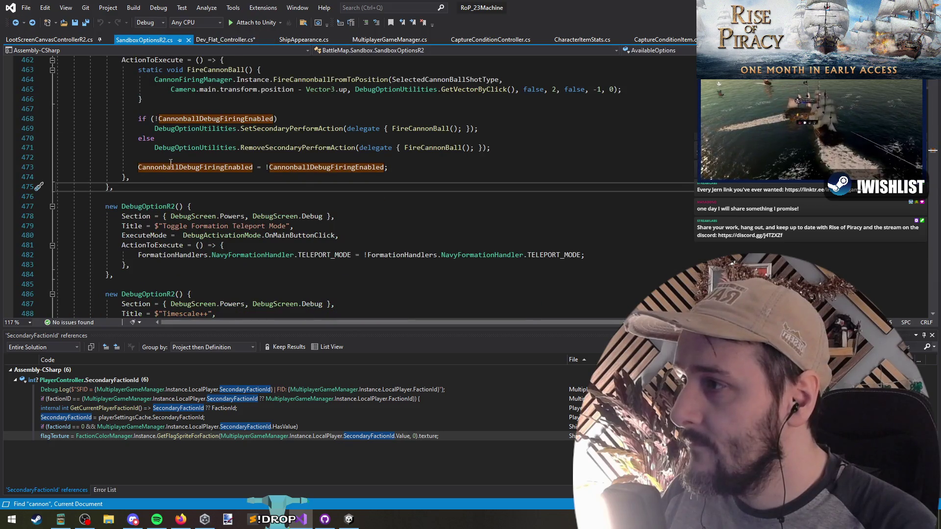
pyautogui.scroll(4, 190, 181)
pyautogui.moveTo(163, 158); pyautogui.dragTo(289, 157)
pyautogui.hotkey('ctrl', 'c')
pyautogui.hotkey('ctrl', 'Tab')
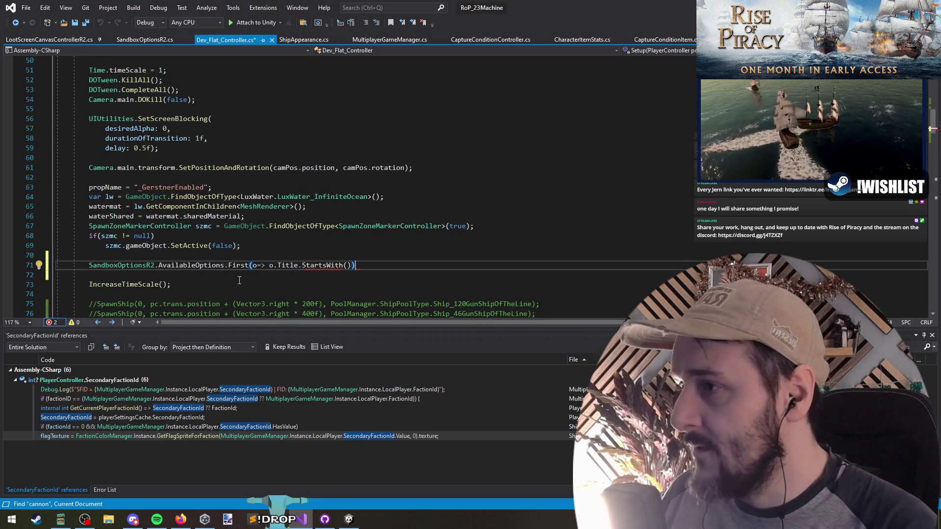
pyautogui.write('"')
pyautogui.hotkey('ctrl', 'v')
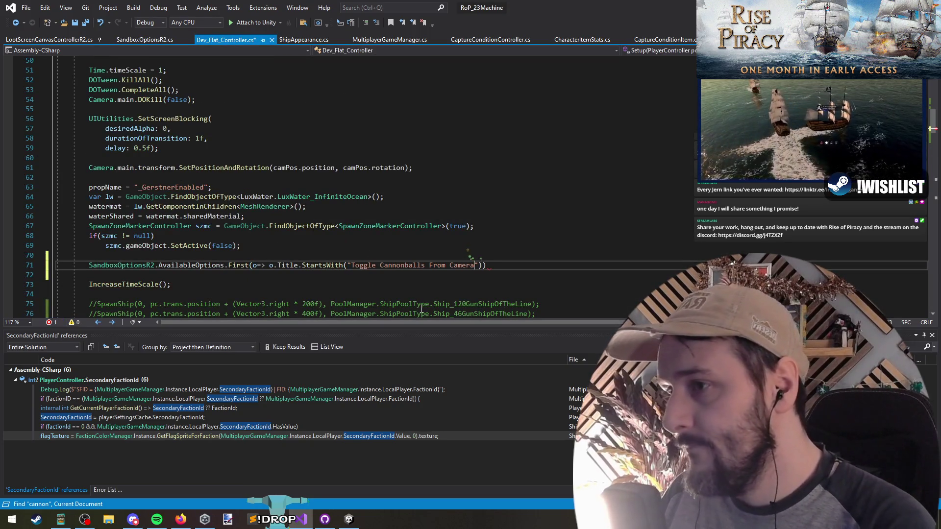
# Append .ActionToExecute?.Invoke(); to the found option.
pyautogui.write(').')
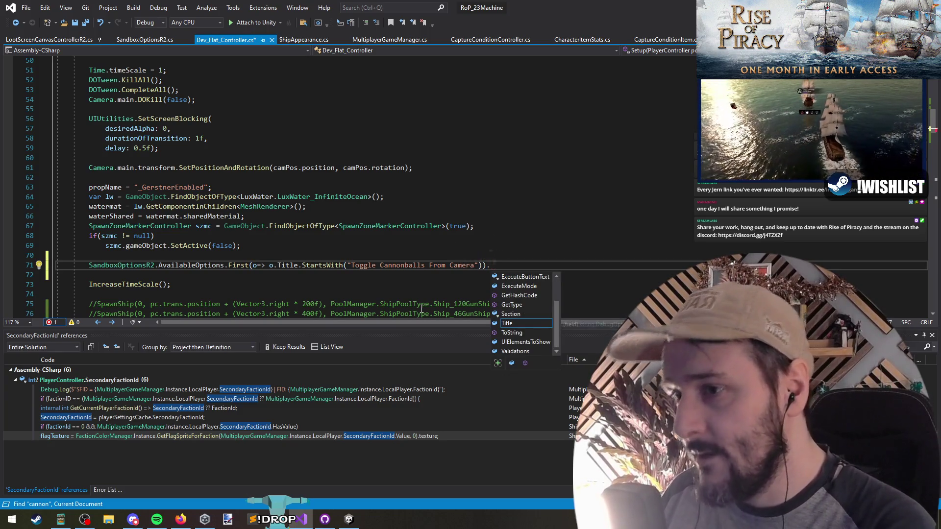
pyautogui.write('exe')
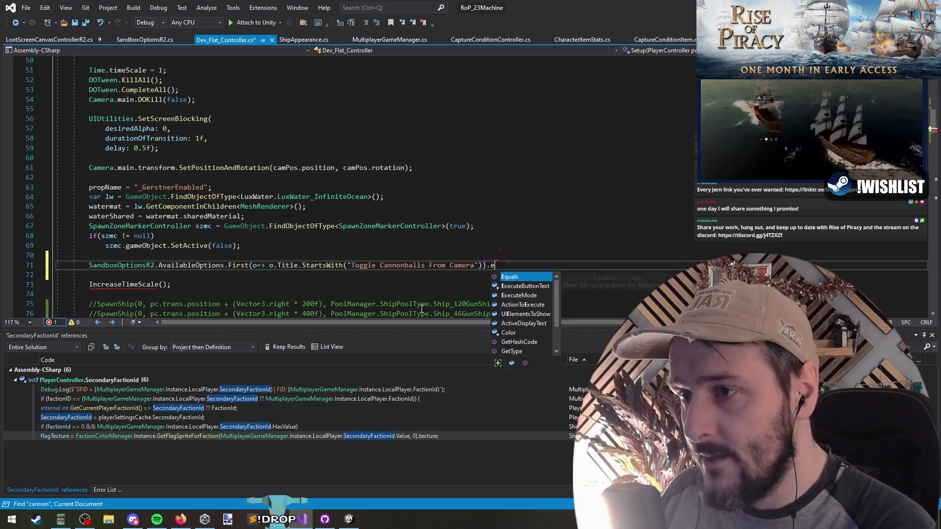
pyautogui.press('Down')
pyautogui.press('Tab')
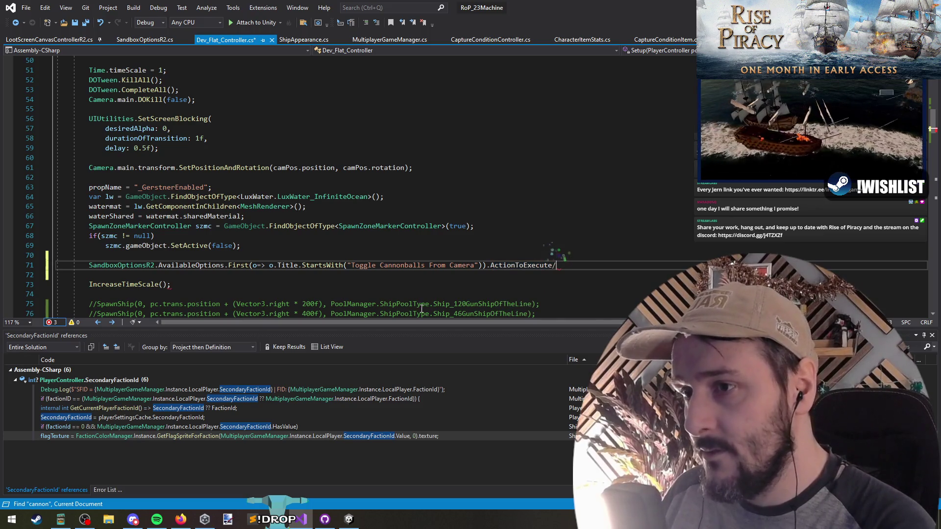
pyautogui.write('?.Invoke();')
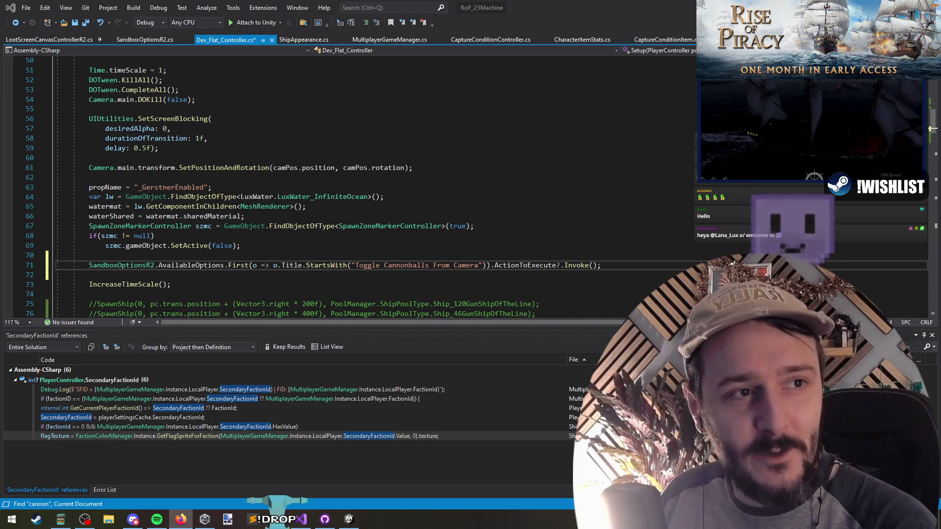
# Scroll to the trailer on the Rise of Piracy Steam page and play the launch trailer.
pyautogui.scroll(-3, 418, 248)
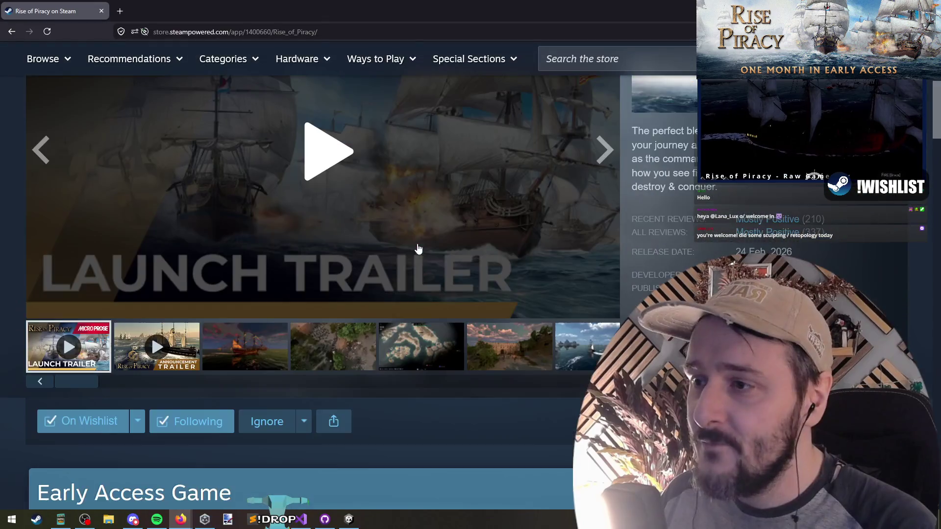
pyautogui.scroll(1, 688, 196)
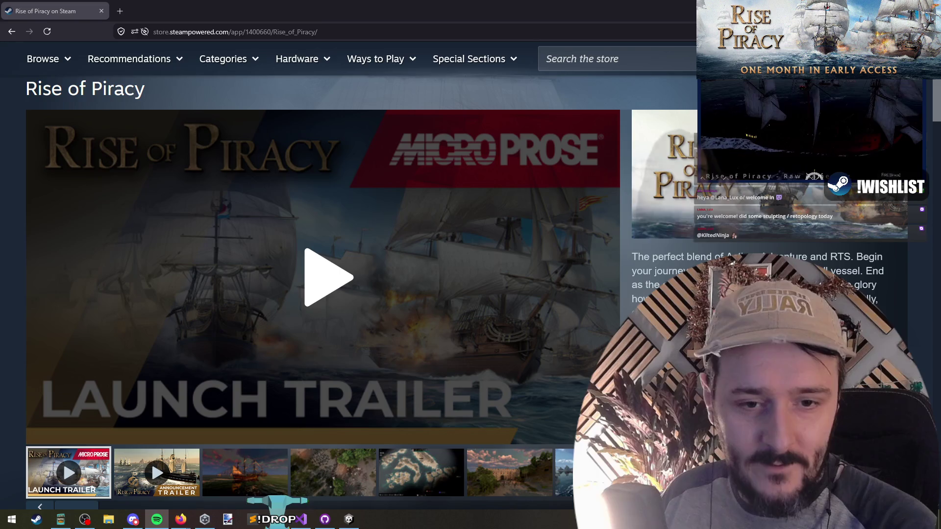
pyautogui.click(417, 245)
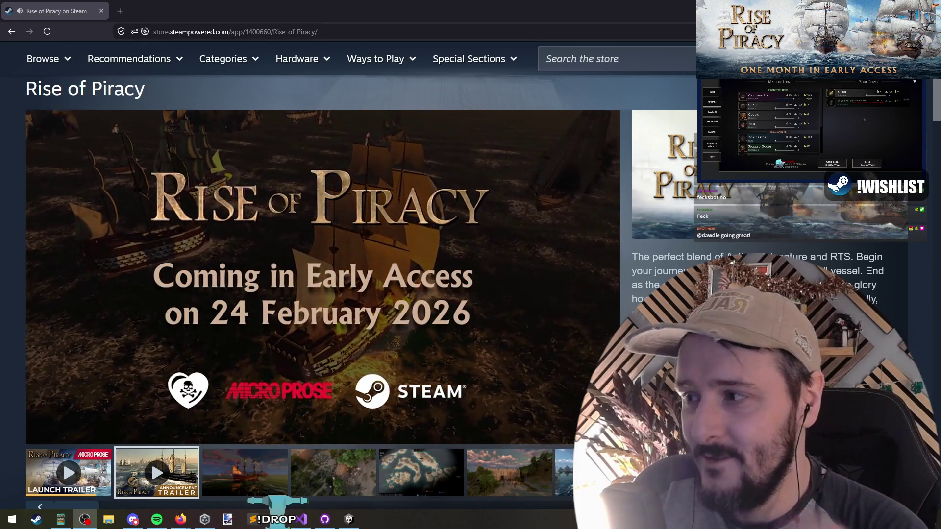
# Show the ship screenshot, then scroll past Recent Events to the Roadmap 2026 image.
pyautogui.moveTo(62, 329)
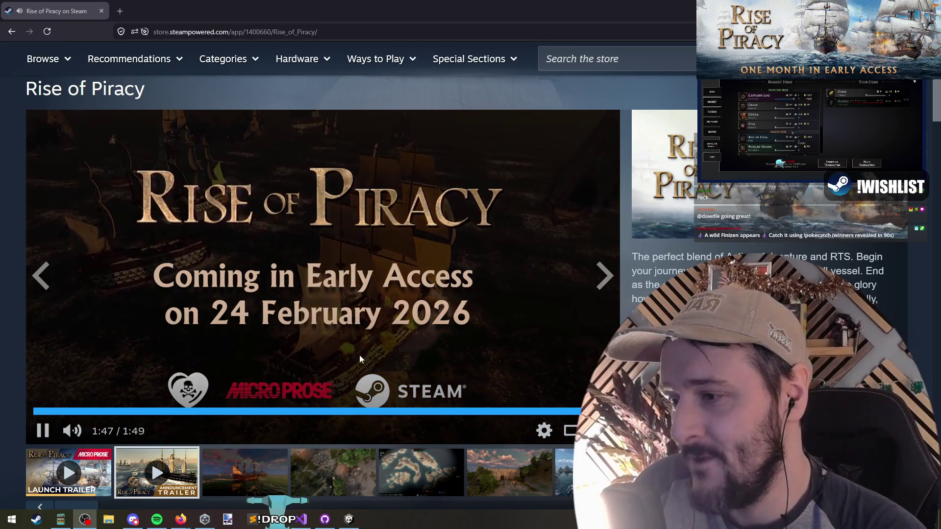
pyautogui.click(274, 480)
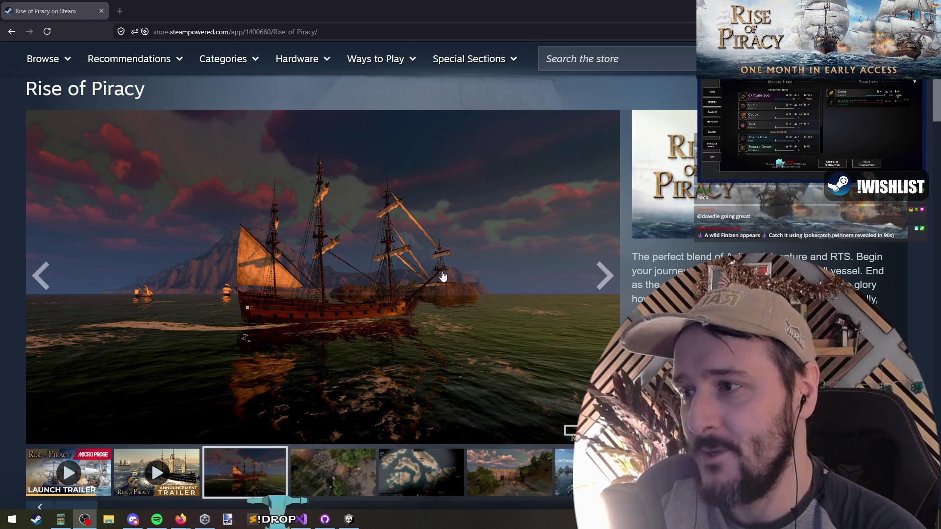
pyautogui.click(681, 255)
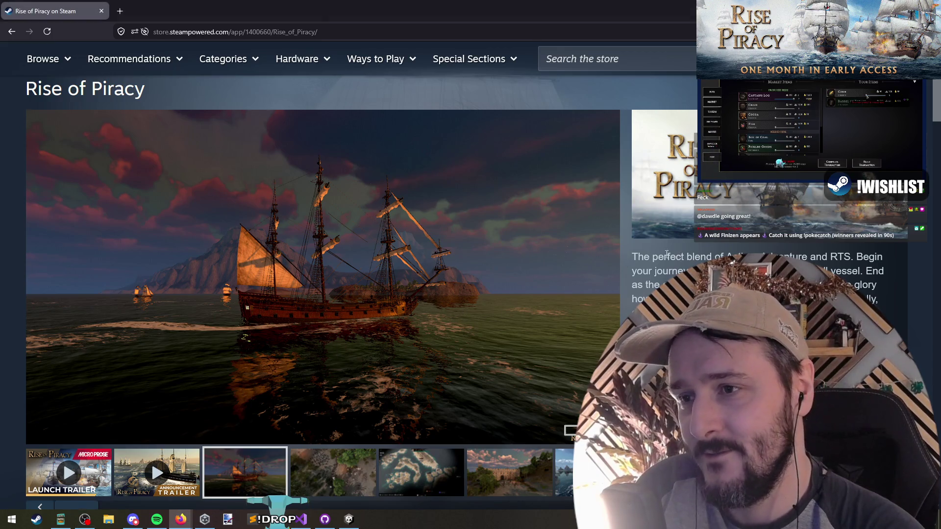
pyautogui.moveTo(27, 88); pyautogui.dragTo(219, 95)
pyautogui.click(219, 95)
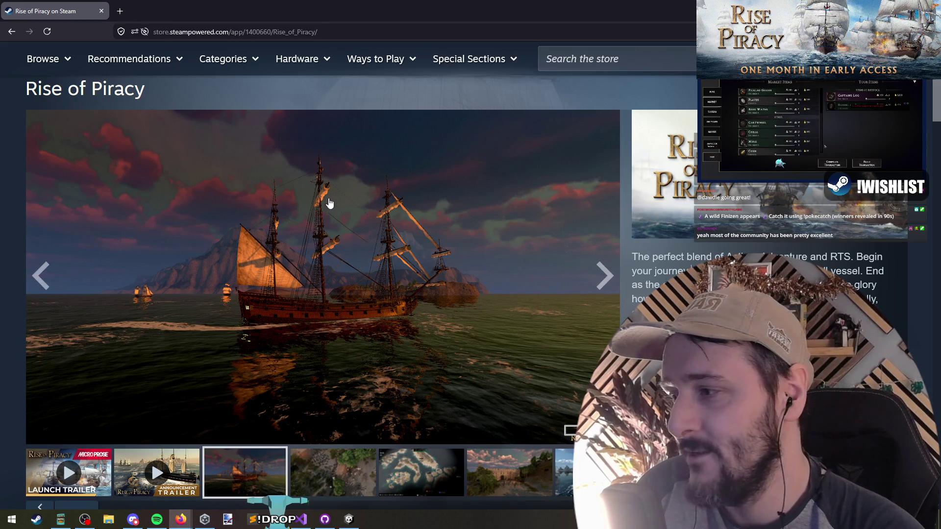
pyautogui.scroll(-15, 327, 204)
pyautogui.scroll(-3, 282, 214)
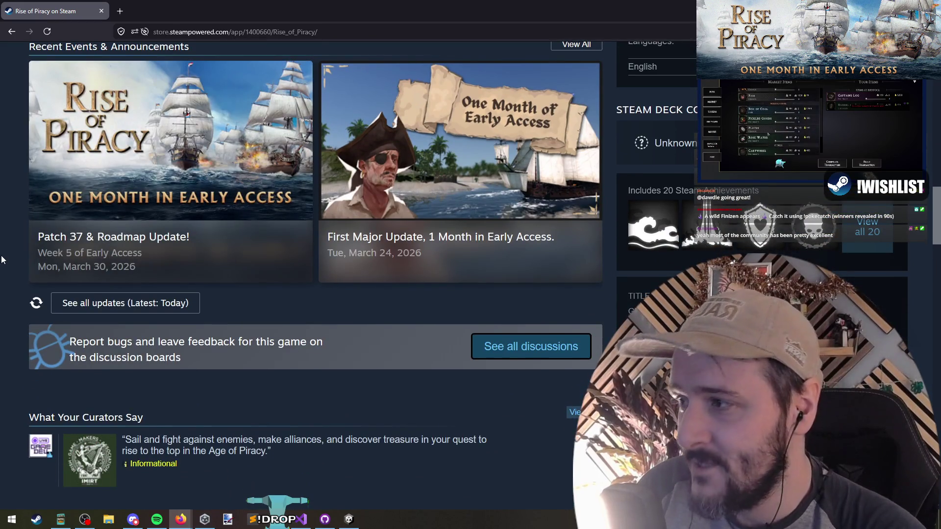
pyautogui.scroll(-10, 14, 224)
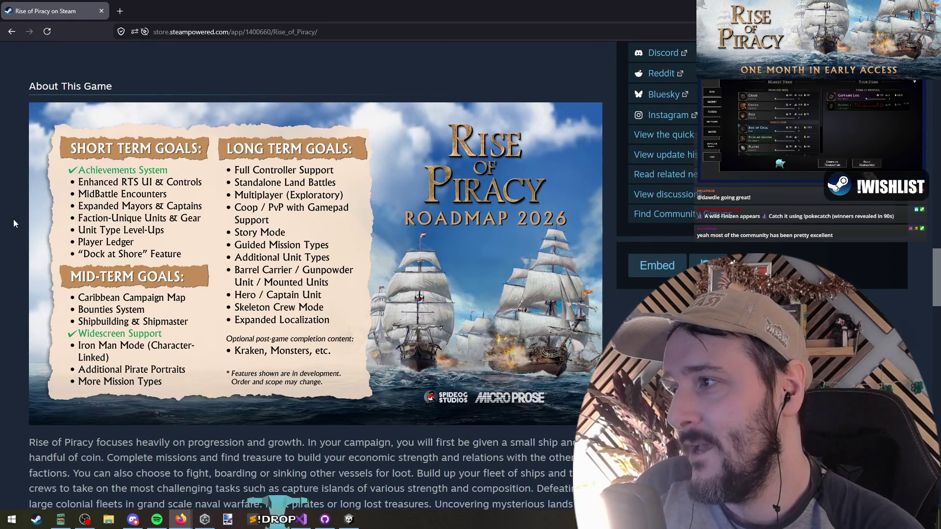
# Open the Roadmap 2026 image full-size in a new tab, then return to Visual Studio.
pyautogui.click(576, 135)
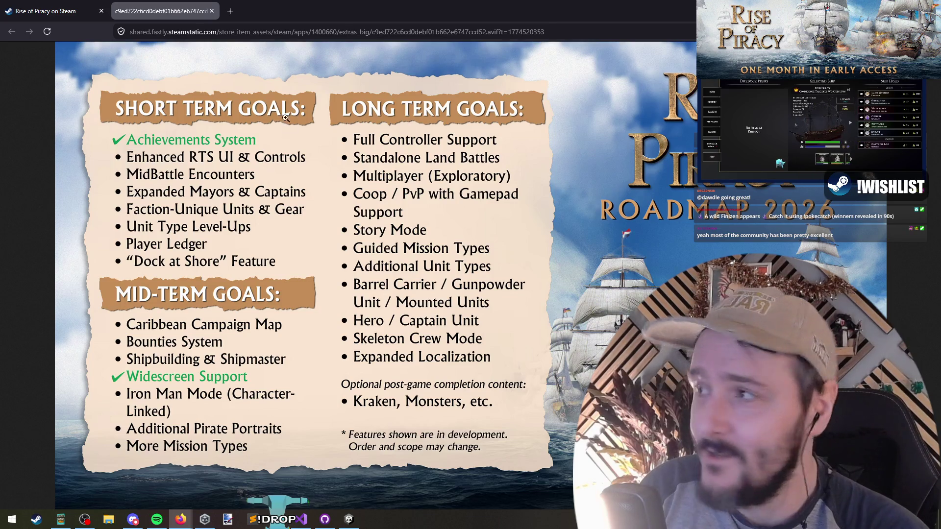
pyautogui.hotkey('alt', 'Tab')
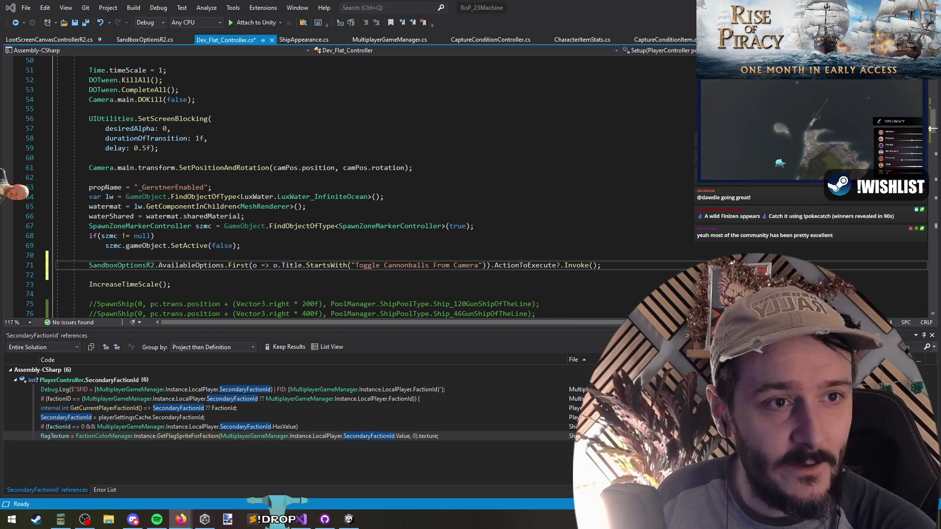
# Back in the browser, start playing the Strain teaser trailer.
pyautogui.hotkey('alt', 'Tab')
pyautogui.scroll(-2, 522, 198)
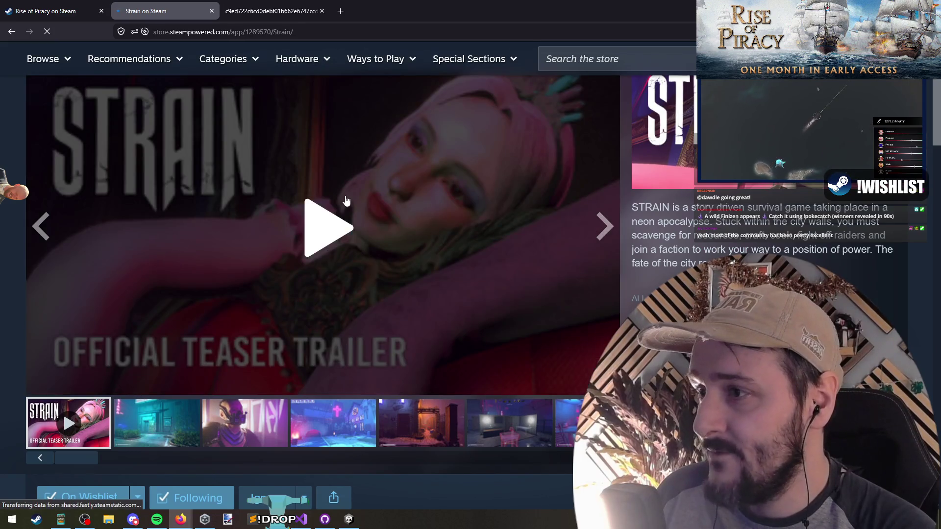
pyautogui.click(346, 201)
# Select the Strain store page's address from the address bar's context menu.
pyautogui.rightClick(201, 32)
pyautogui.click(243, 96)
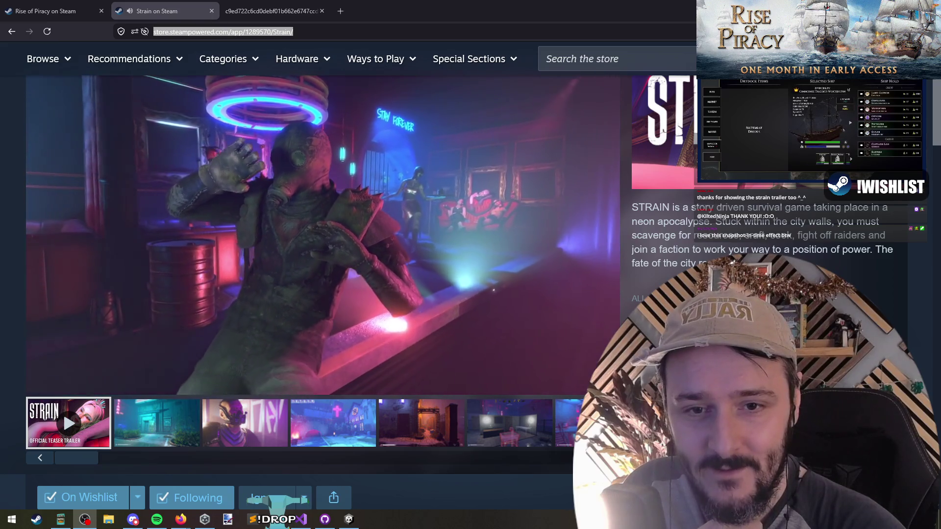
pyautogui.hotkey('alt', 'Tab')
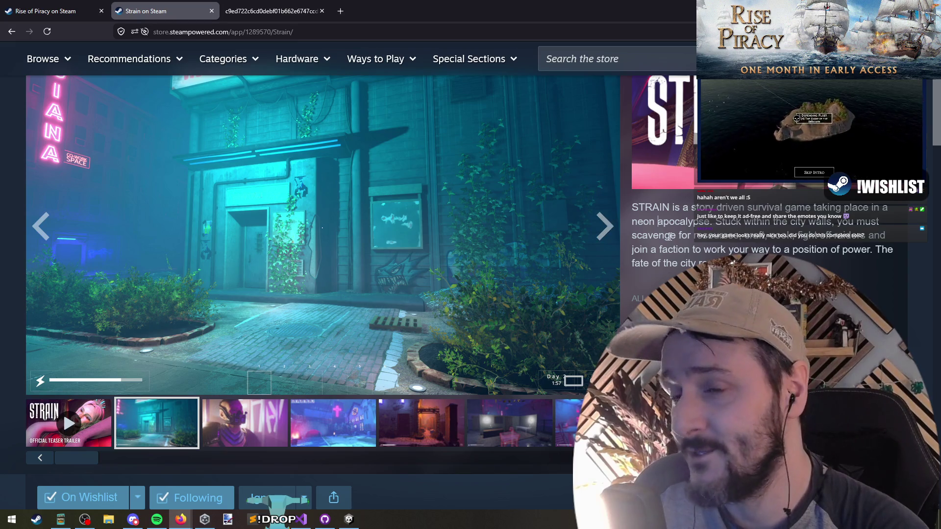
# Advance the Strain screenshot carousel twice, then switch to the Rise of Piracy tab.
pyautogui.scroll(1, 554, 224)
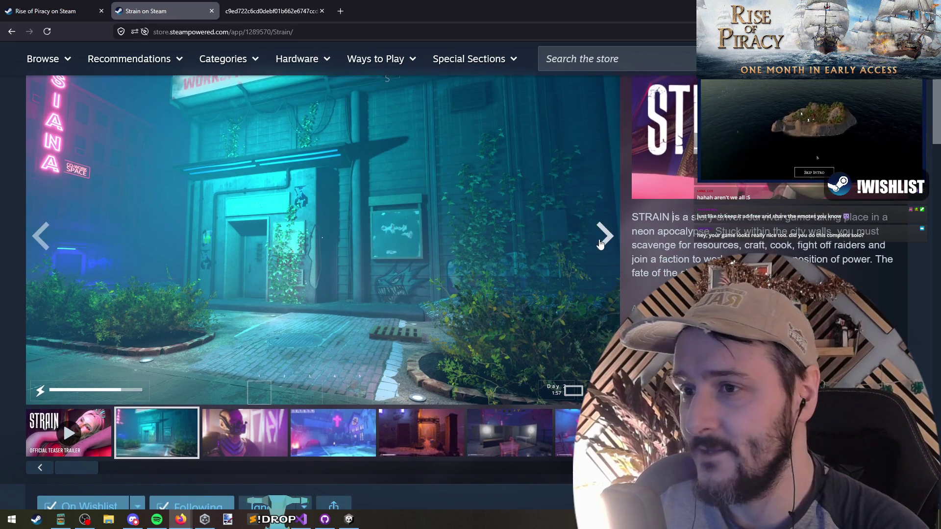
pyautogui.click(604, 238)
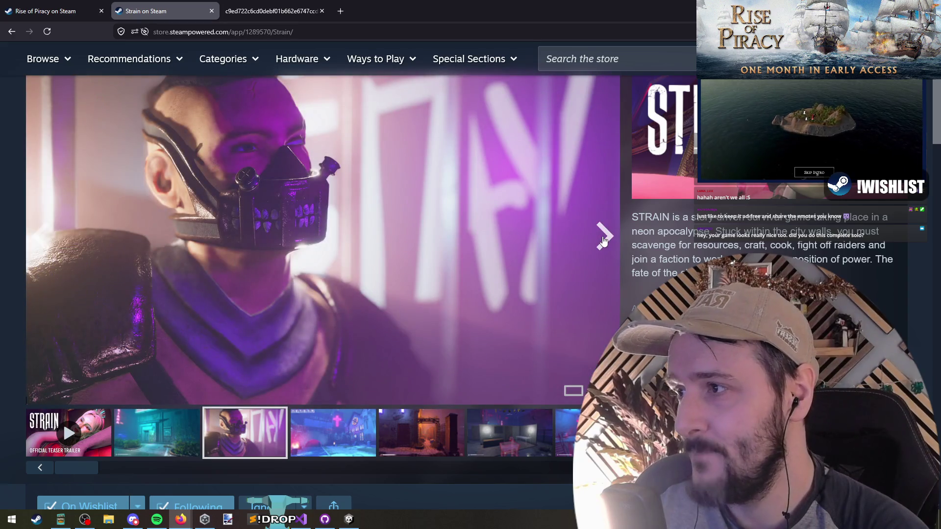
pyautogui.hotkey('ctrl', 'shift', 'Tab')
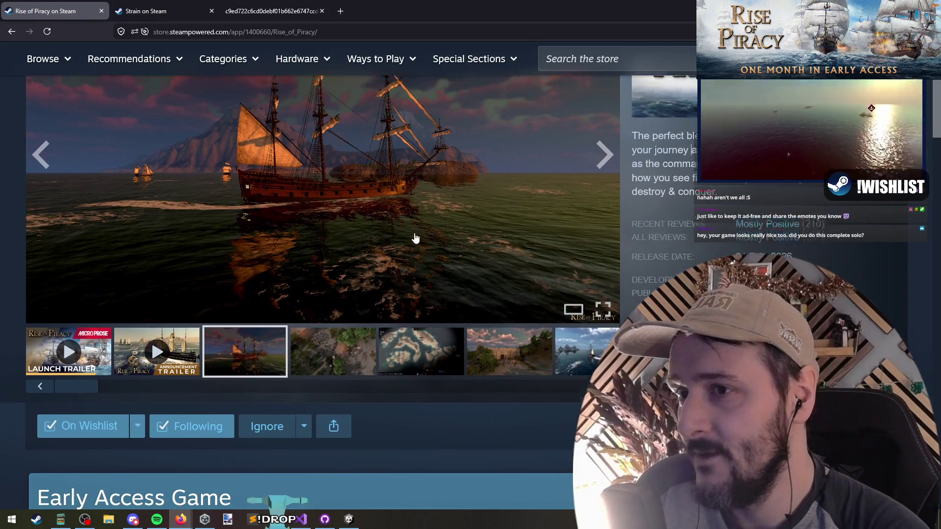
pyautogui.hotkey('ctrl', 'Tab')
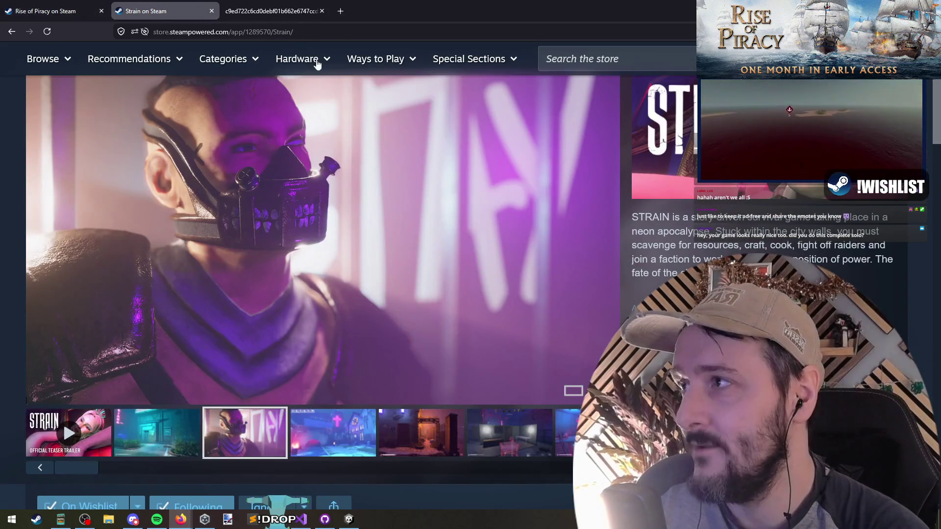
pyautogui.click(608, 264)
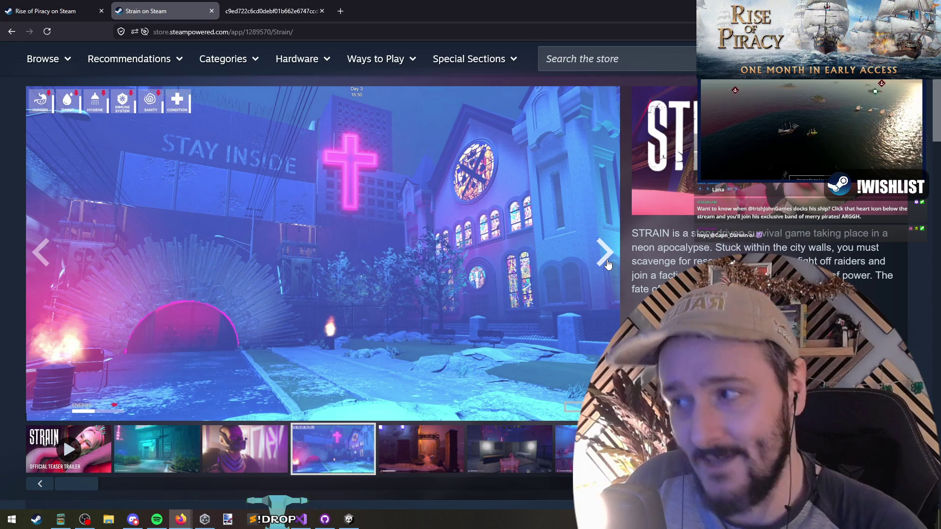
pyautogui.hotkey('ctrl', 'shift', 'Tab')
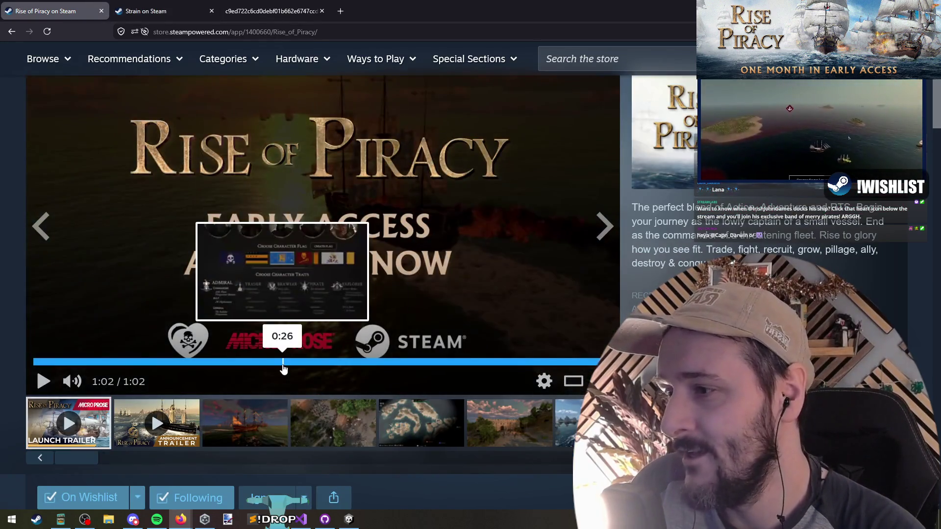
# Seek the Rise of Piracy trailer, play from 0:20, and pause at 0:21 on the mayor scene.
pyautogui.click(283, 361)
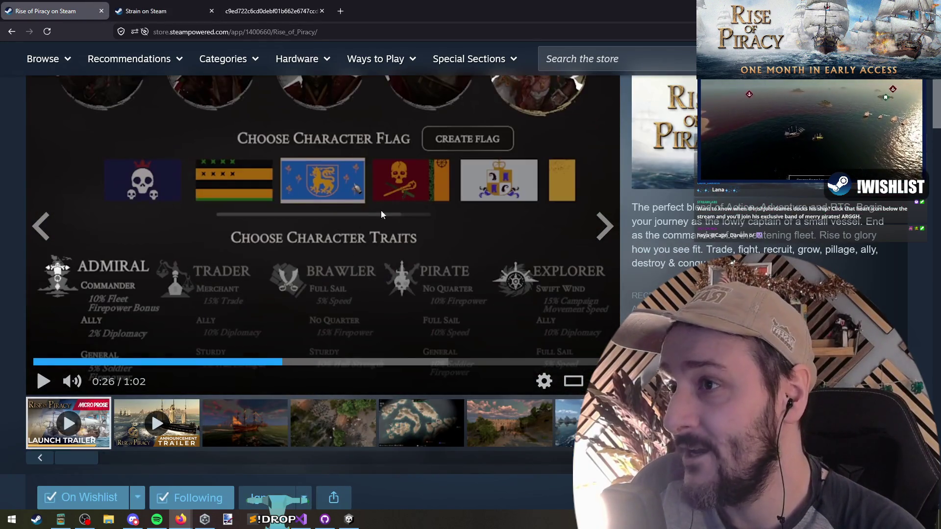
pyautogui.click(219, 362)
pyautogui.click(219, 312)
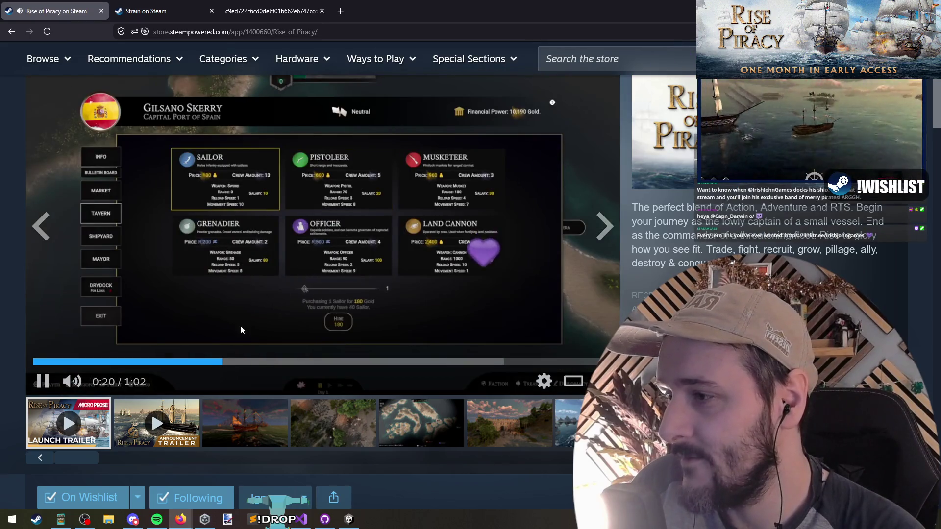
pyautogui.click(183, 225)
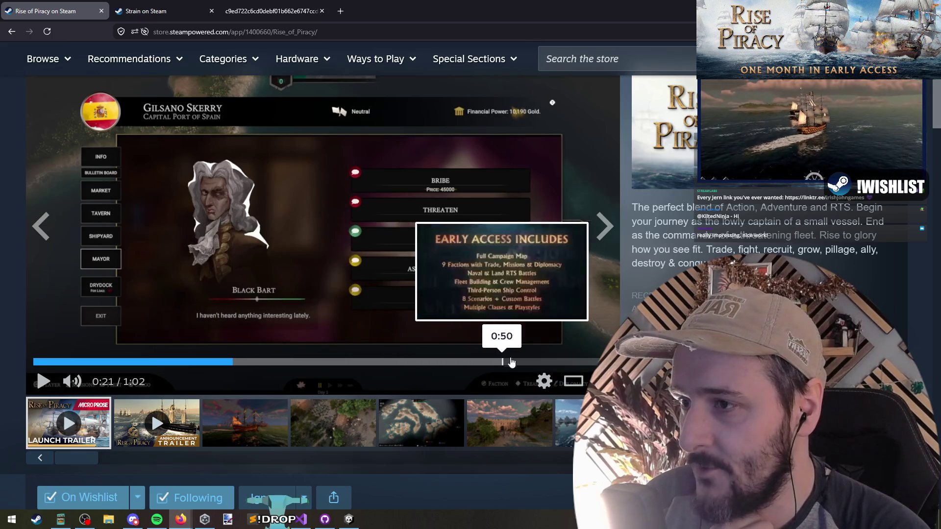
# Check the Unity editor and Dev_Flat_Controller code, then return to the Steam store browser.
pyautogui.click(348, 520)
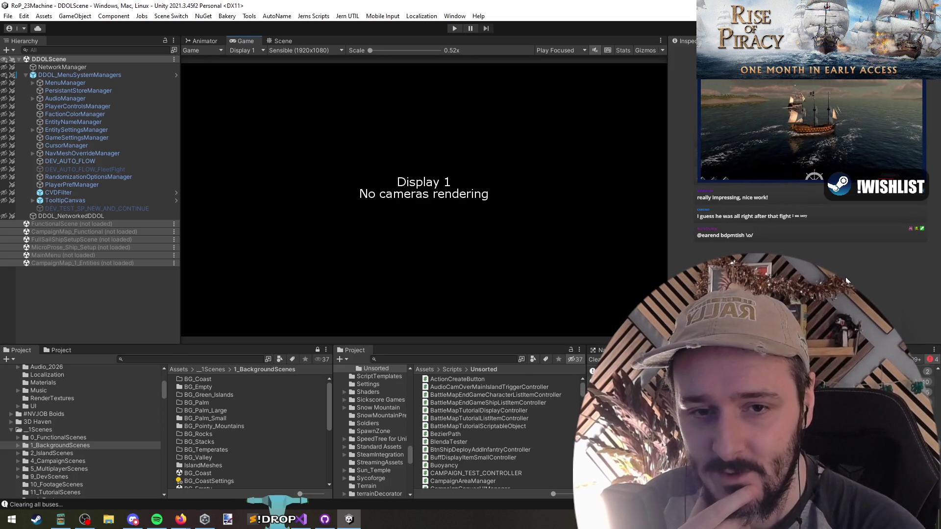
pyautogui.hotkey('alt', 'Tab')
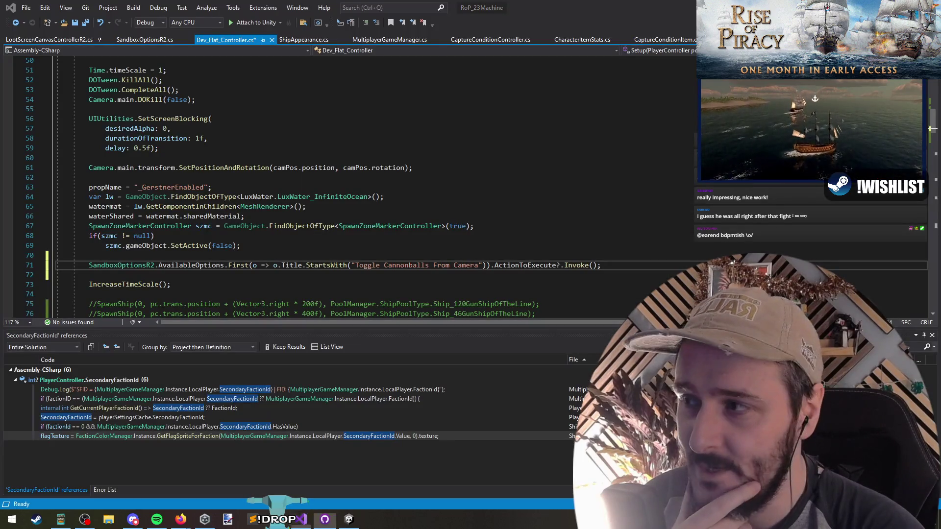
pyautogui.press('Up')
pyautogui.press('Up')
pyautogui.press('Up')
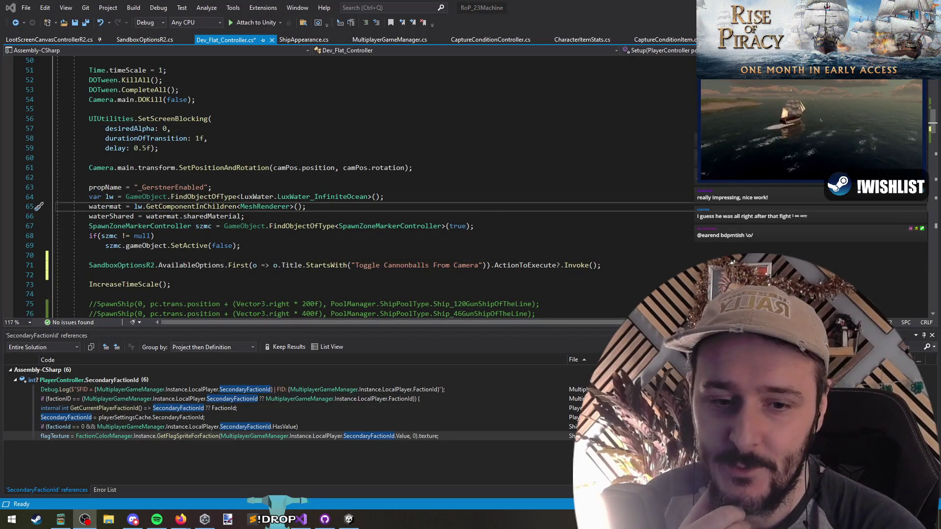
pyautogui.hotkey('alt', 'Tab')
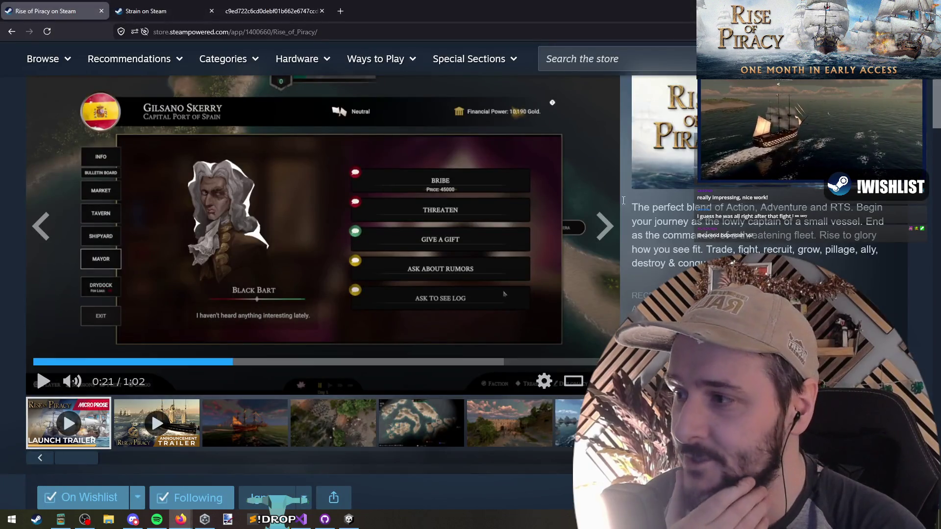
# Expand and read Strain's full About This Game description, then go back to Rise of Piracy.
pyautogui.hotkey('ctrl', 'Tab')
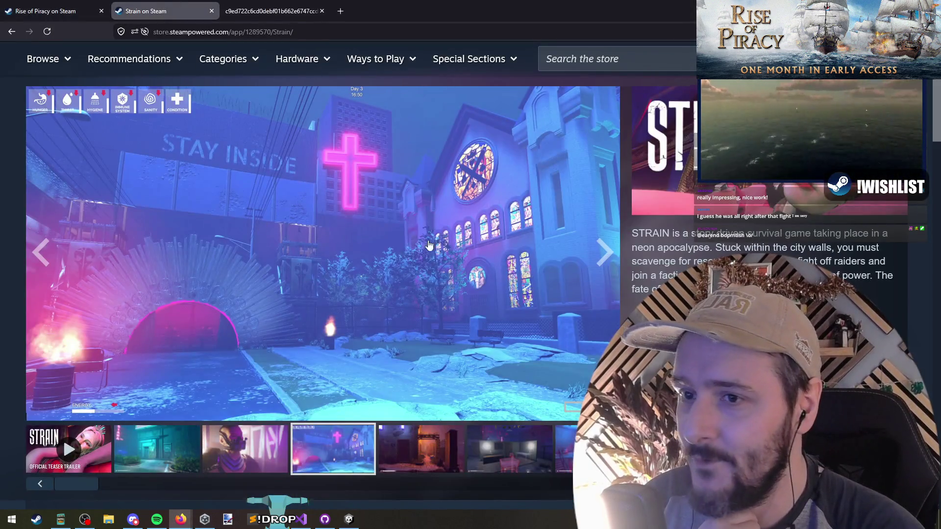
pyautogui.scroll(-10, 416, 253)
pyautogui.scroll(-8, 346, 275)
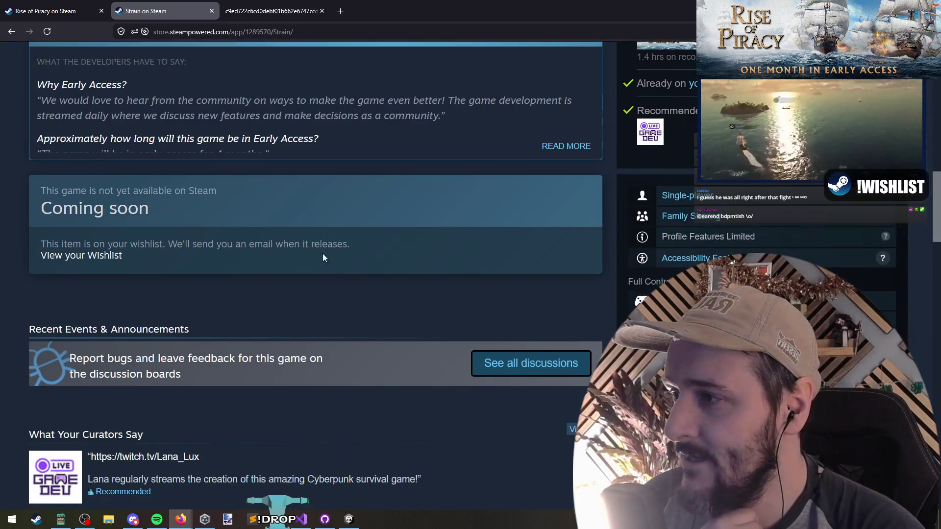
pyautogui.scroll(-12, 347, 311)
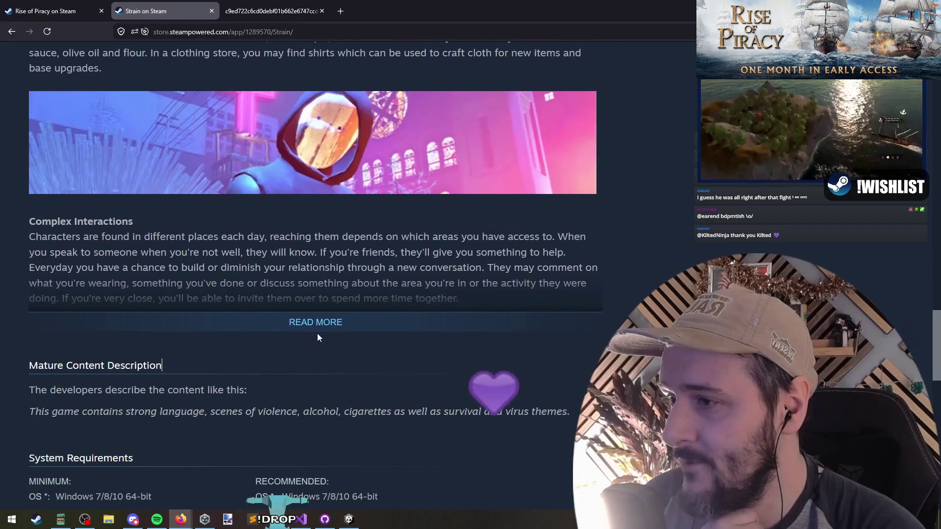
pyautogui.click(320, 328)
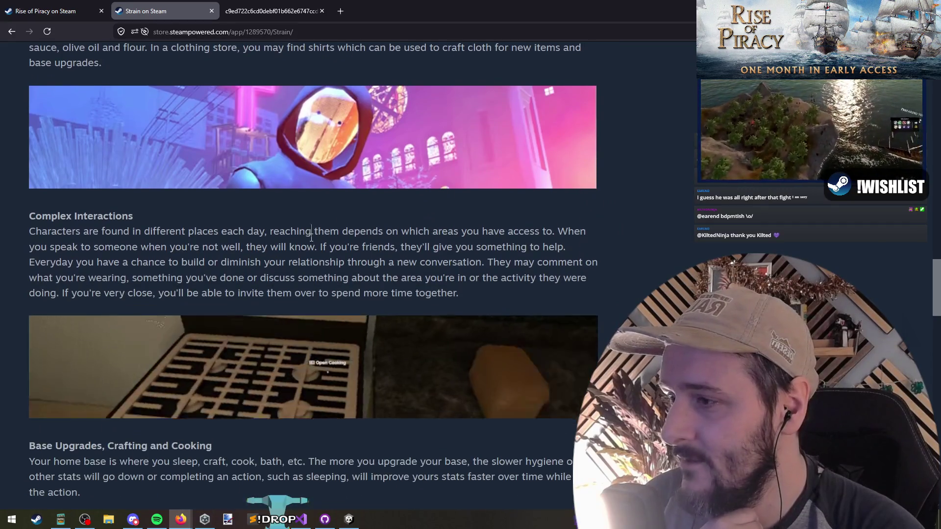
pyautogui.scroll(-10, 316, 262)
pyautogui.scroll(-5, 318, 275)
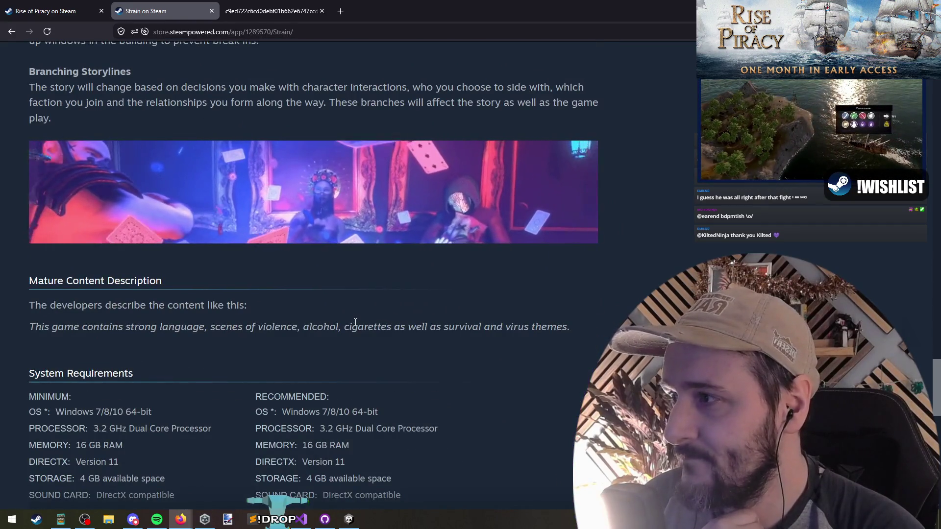
pyautogui.scroll(20, 348, 245)
pyautogui.moveTo(349, 206)
pyautogui.scroll(-2, 666, 257)
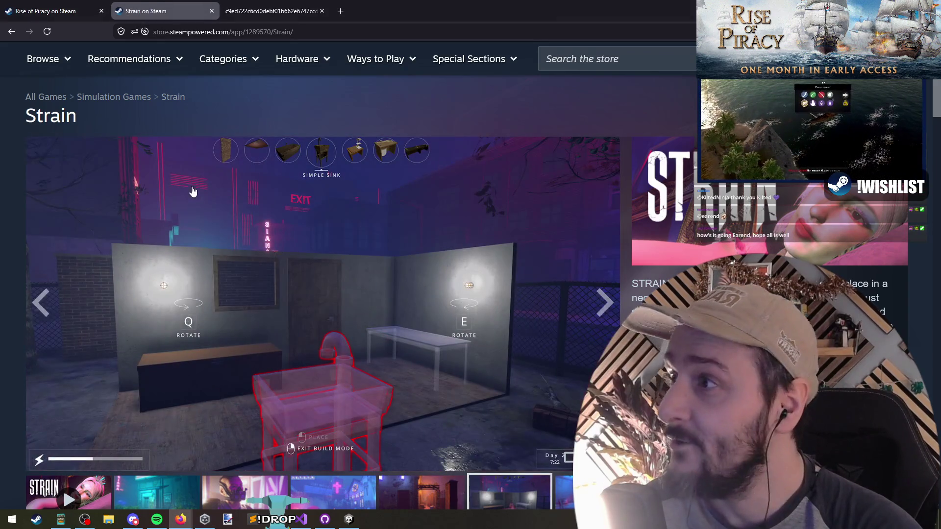
pyautogui.click(84, 11)
# Open the Patch 37 & Roadmap Update announcement and page through its screenshots to the port mayor.
pyautogui.scroll(-15, 320, 269)
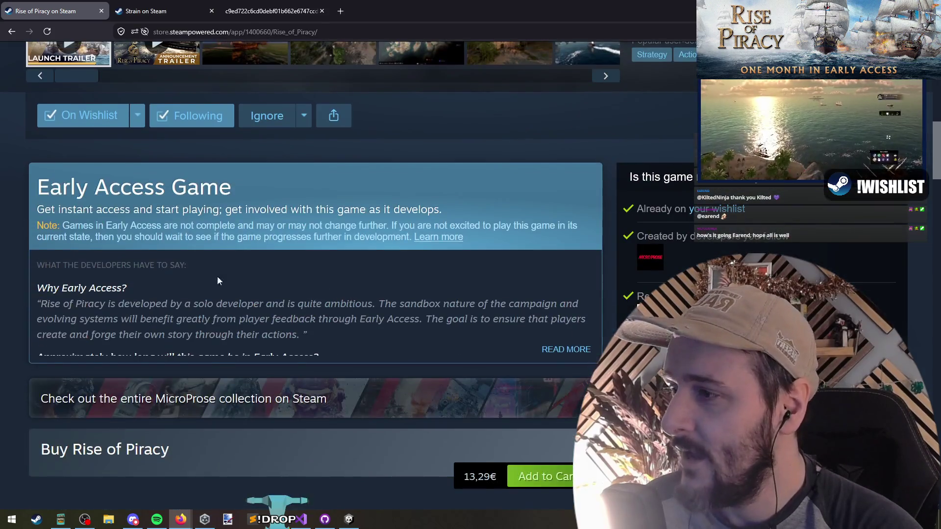
pyautogui.click(189, 254)
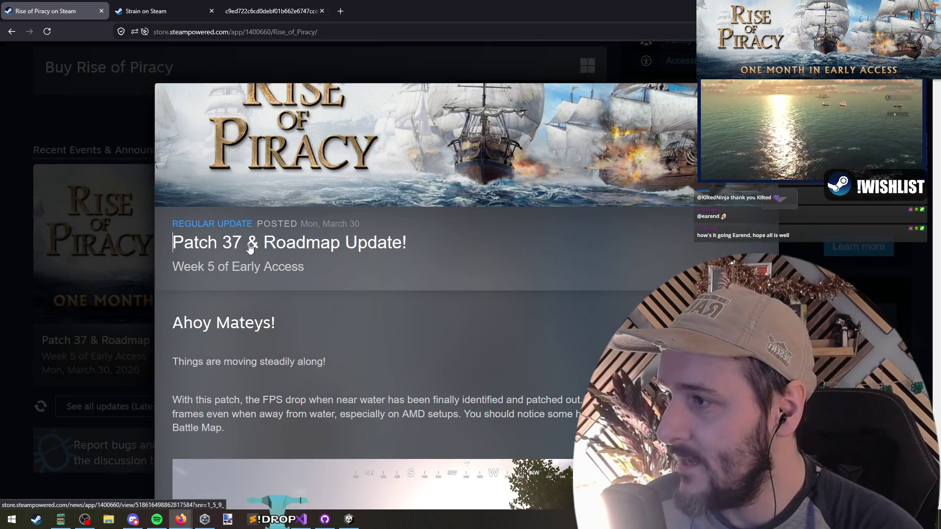
pyautogui.scroll(-6, 323, 299)
pyautogui.scroll(-1, 348, 280)
pyautogui.click(702, 271)
pyautogui.click(702, 271)
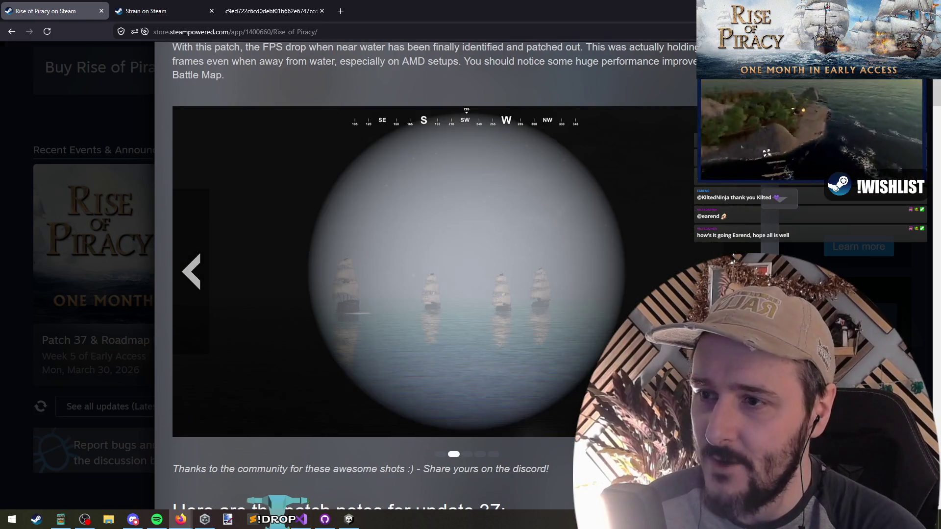
pyautogui.click(702, 271)
pyautogui.click(701, 271)
pyautogui.click(702, 272)
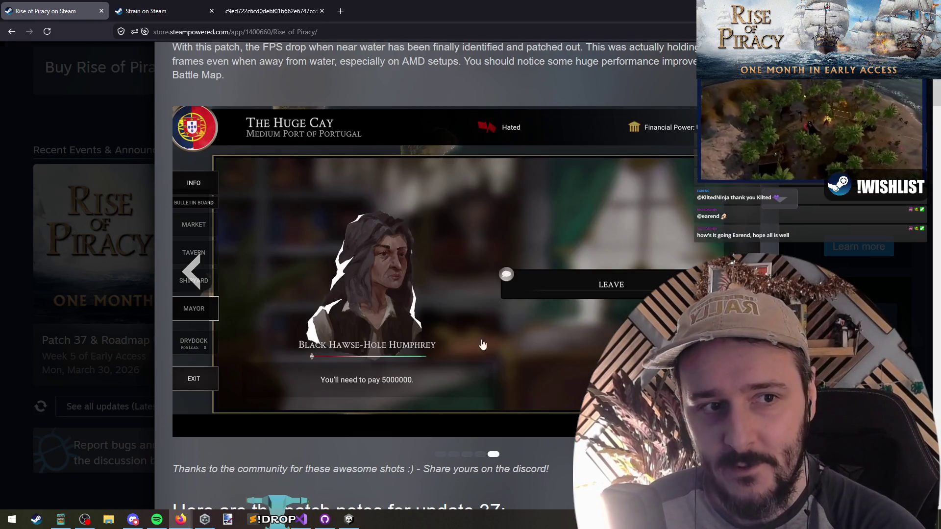
# Go back to the ship fleet screenshot and scroll down the announcement.
pyautogui.scroll(4, 472, 177)
pyautogui.scroll(-3, 298, 333)
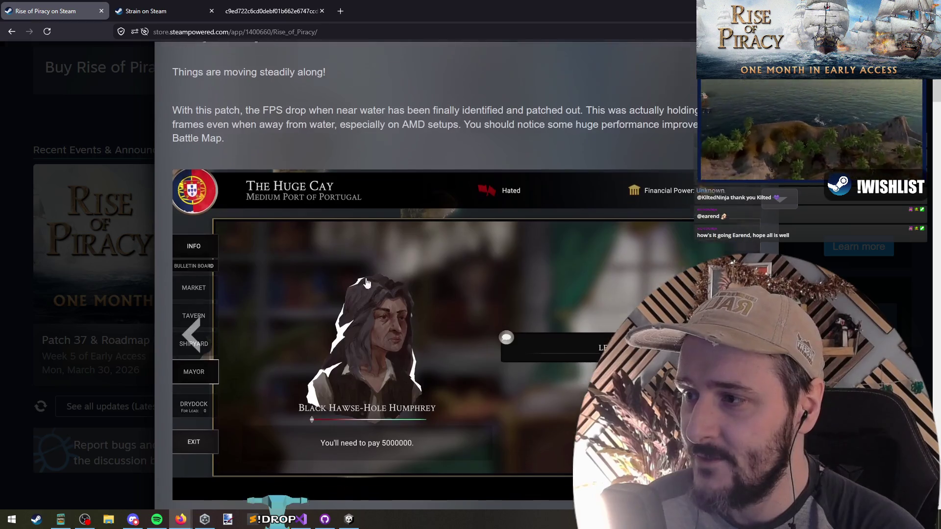
pyautogui.scroll(-1, 299, 333)
pyautogui.click(192, 280)
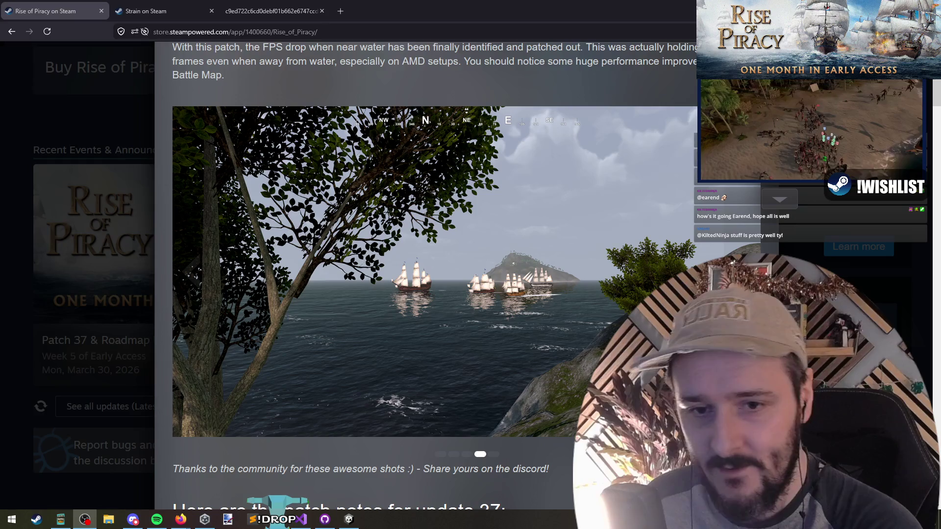
pyautogui.scroll(-5, 388, 259)
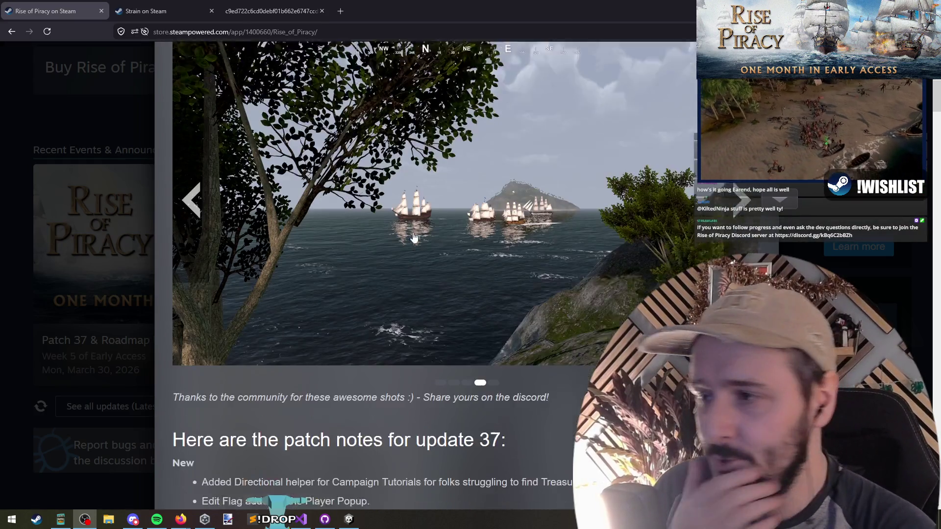
pyautogui.scroll(-2, 387, 258)
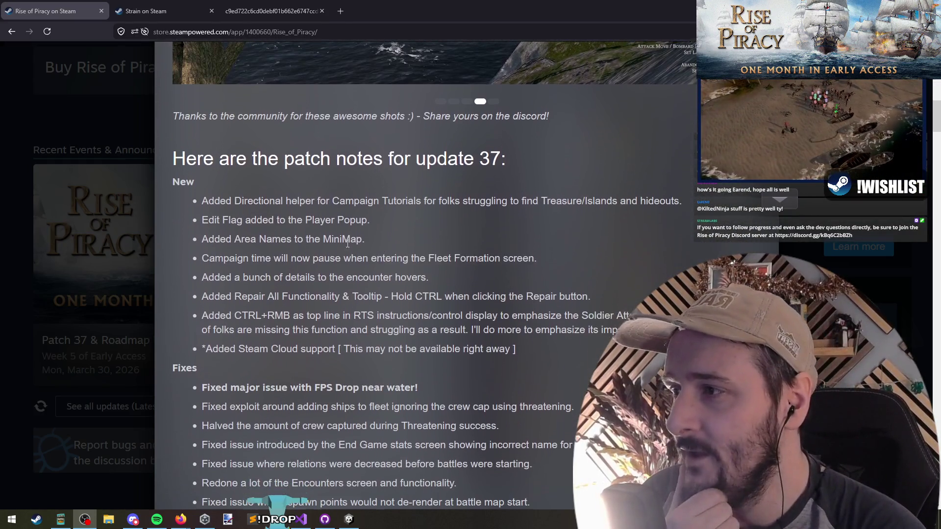
pyautogui.click(214, 158)
# Select the update 37 patch notes heading, then mark the FPS Drop near water fix line.
pyautogui.scroll(-5, 215, 214)
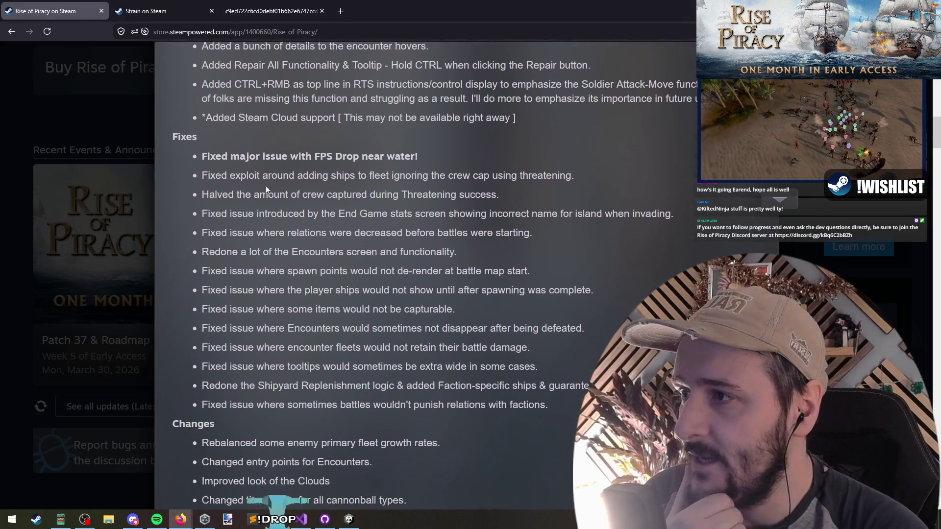
pyautogui.scroll(5, 266, 189)
pyautogui.moveTo(200, 159)
pyautogui.mouseDown()
pyautogui.moveTo(508, 160)
pyautogui.moveTo(184, 158)
pyautogui.mouseUp()
pyautogui.click(491, 160)
pyautogui.click(184, 158)
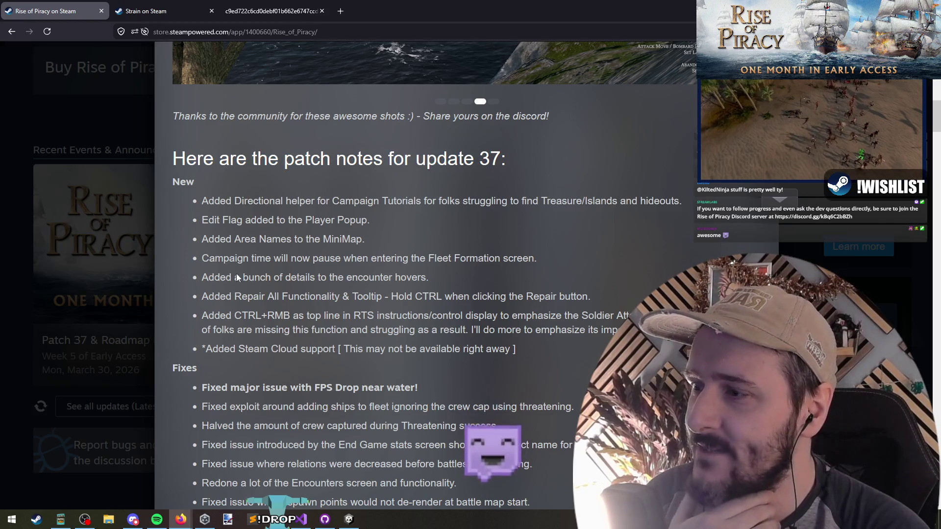
pyautogui.scroll(-1, 203, 325)
pyautogui.moveTo(204, 325); pyautogui.dragTo(440, 336)
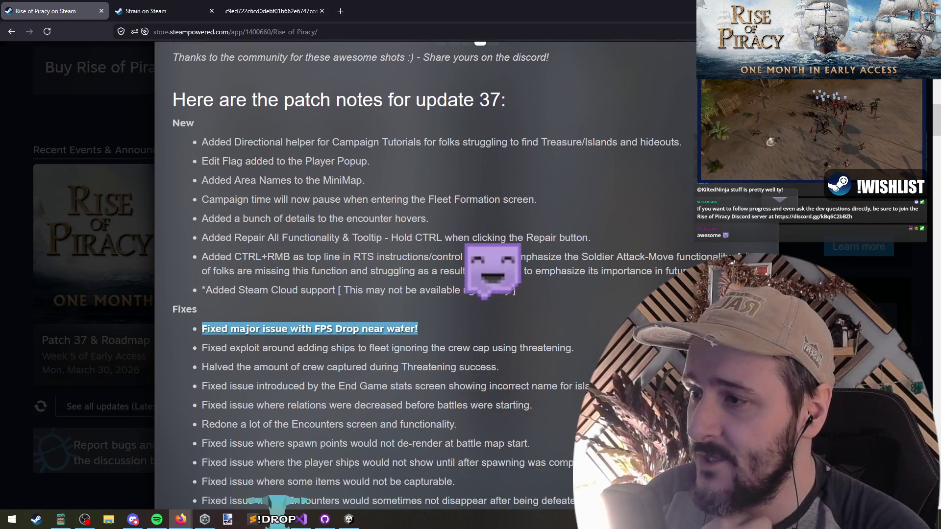
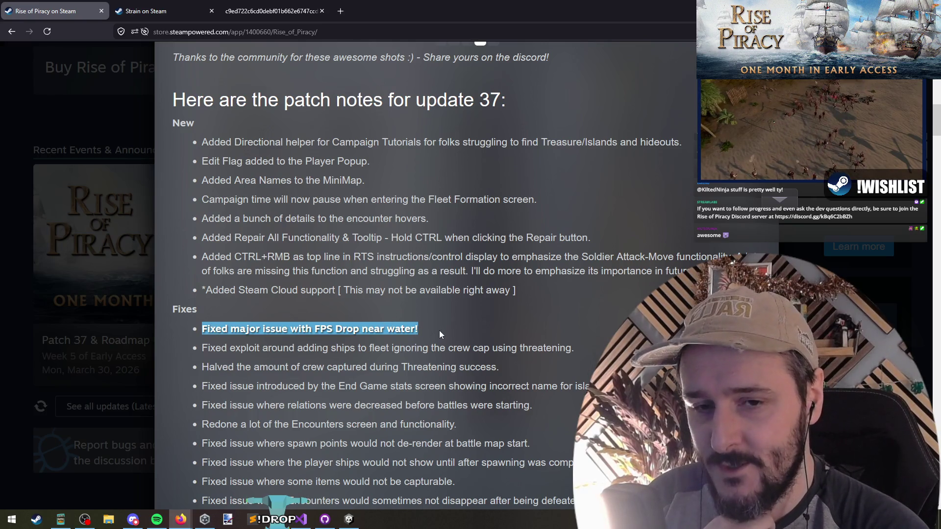
# Highlight the 'FPS Drop near water' fix line in the Changes list, then deselect it.
pyautogui.click(204, 328)
pyautogui.moveTo(205, 328); pyautogui.dragTo(468, 327)
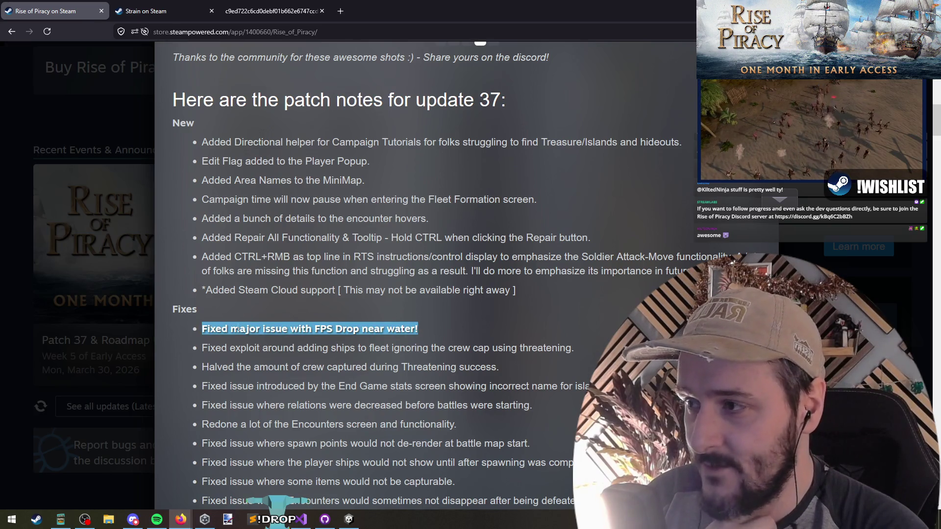
pyautogui.click(324, 332)
pyautogui.tripleClick(314, 330)
pyautogui.click(300, 346)
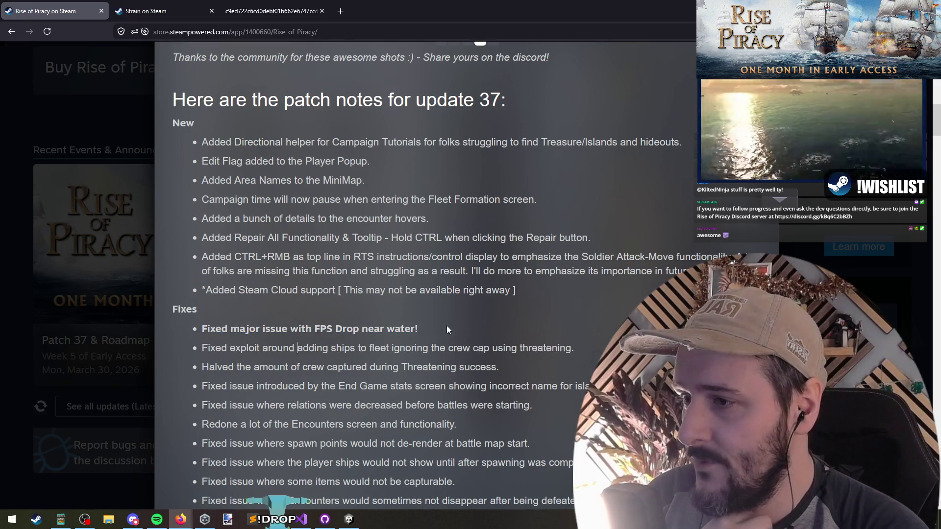
pyautogui.tripleClick(247, 330)
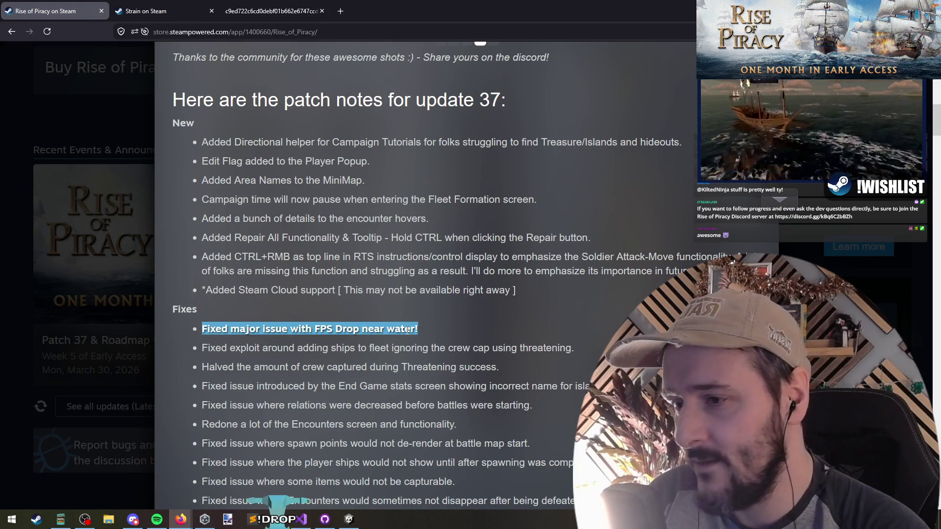
pyautogui.click(407, 331)
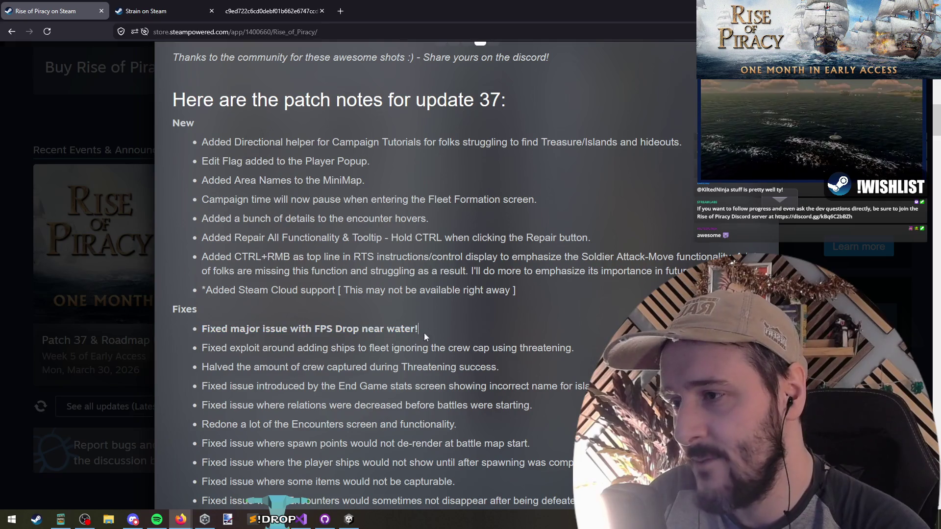
pyautogui.moveTo(419, 330); pyautogui.dragTo(201, 332)
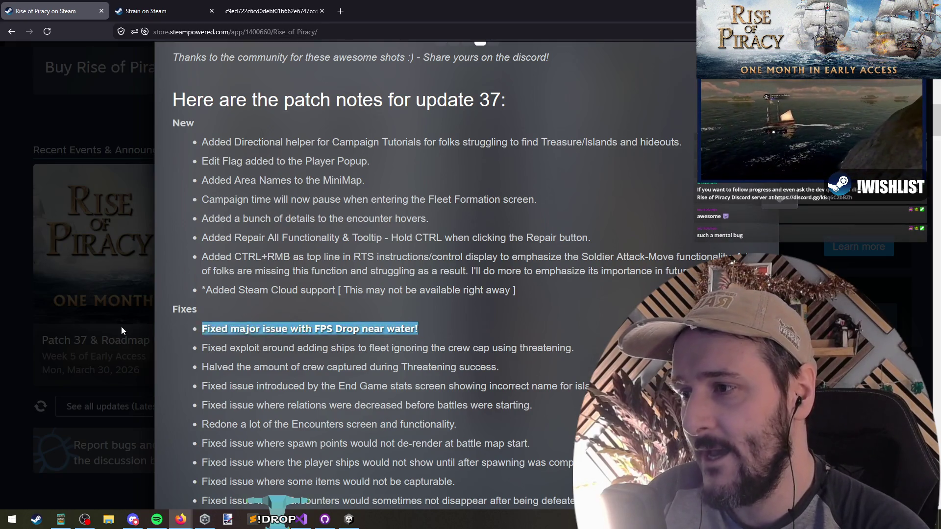
pyautogui.click(281, 331)
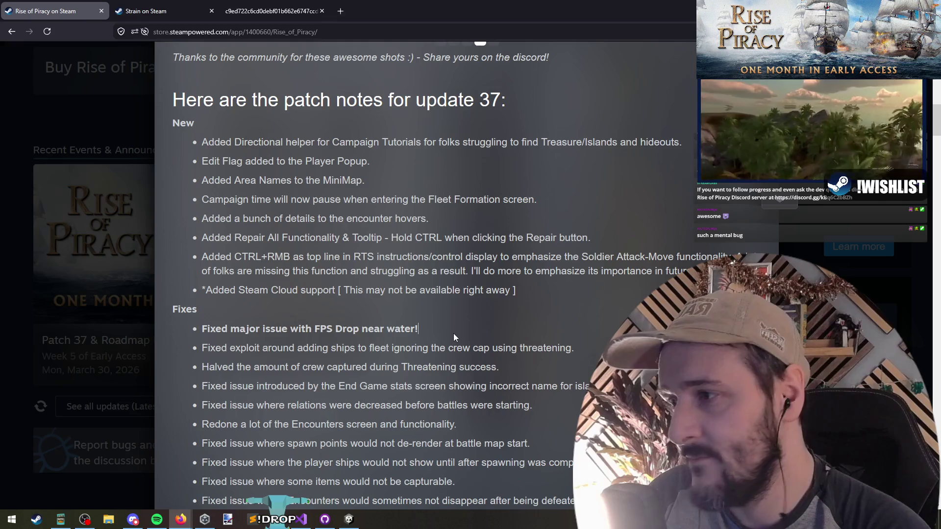
# Scroll past the patch 37 roadmap image to the 'First Major Update, 1 Month in Early Access' post.
pyautogui.scroll(-3, 454, 337)
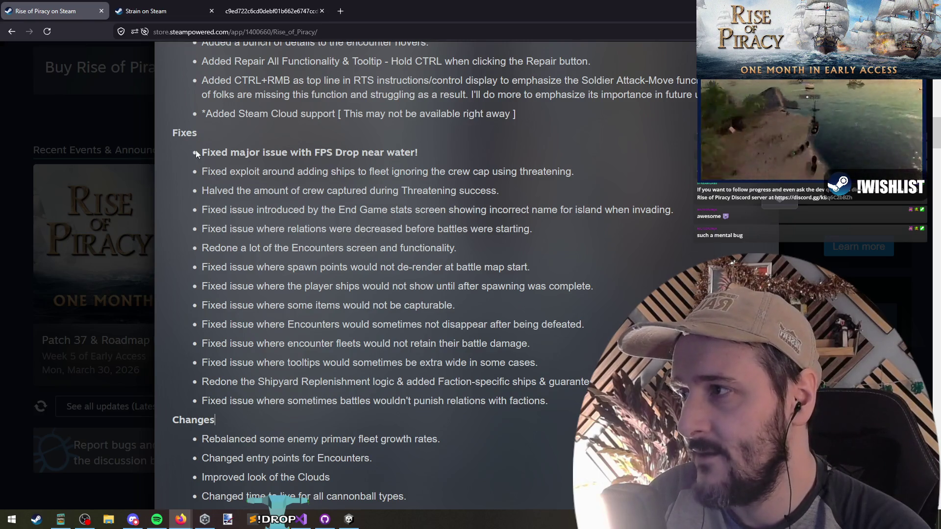
pyautogui.scroll(-5, 416, 147)
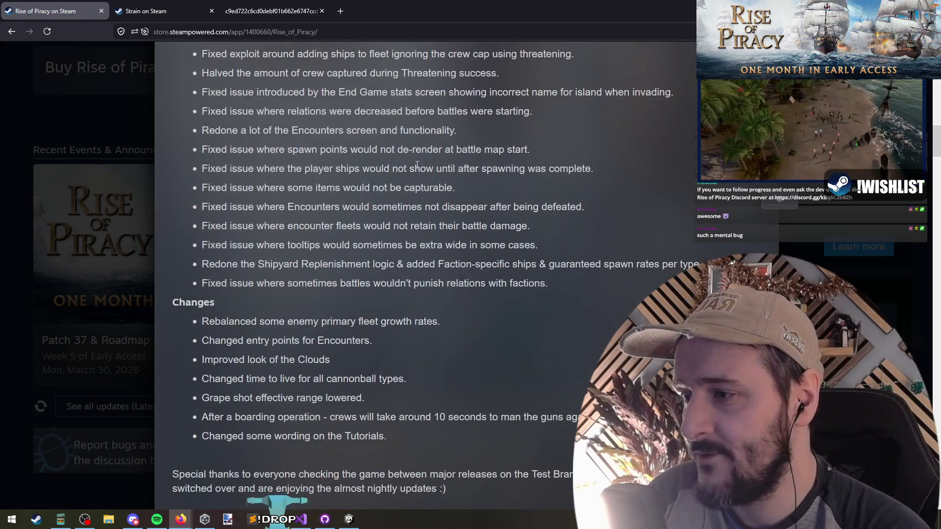
pyautogui.scroll(-1, 334, 266)
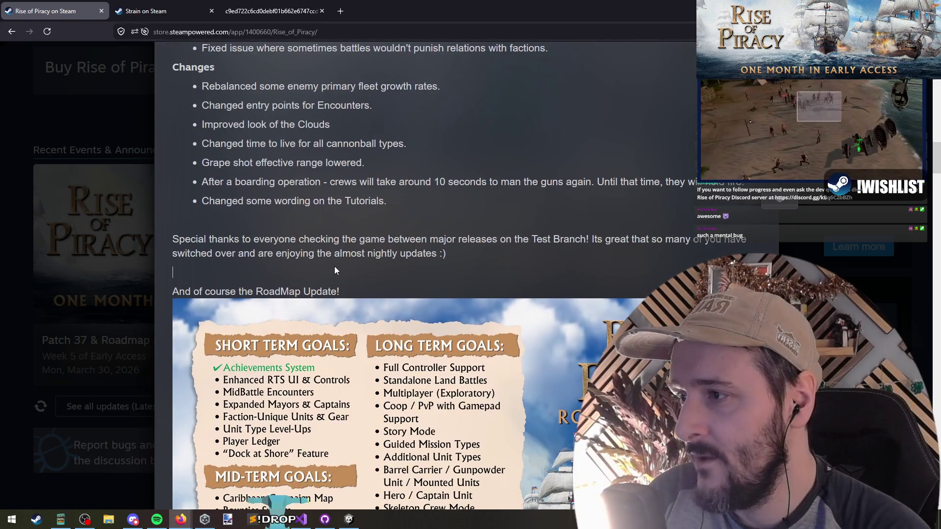
pyautogui.scroll(-3, 336, 269)
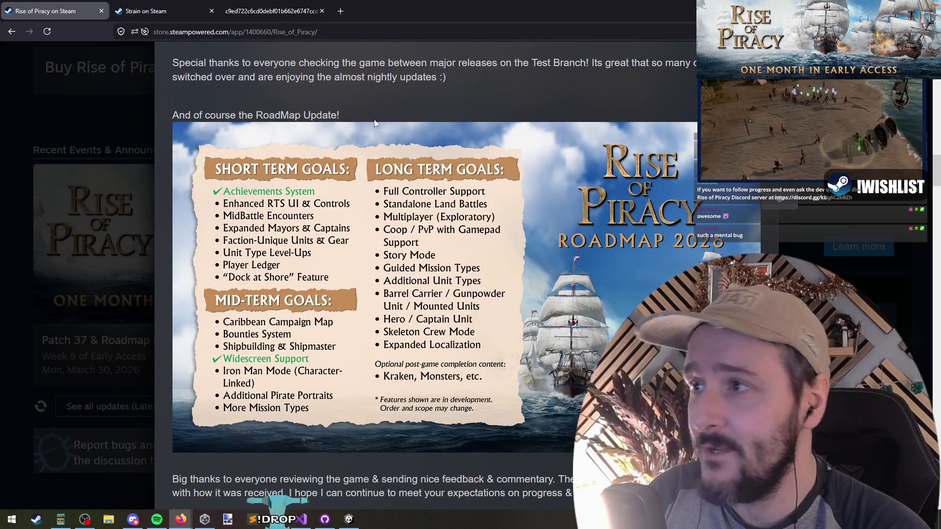
pyautogui.scroll(15, 343, 147)
pyautogui.scroll(-13, 319, 293)
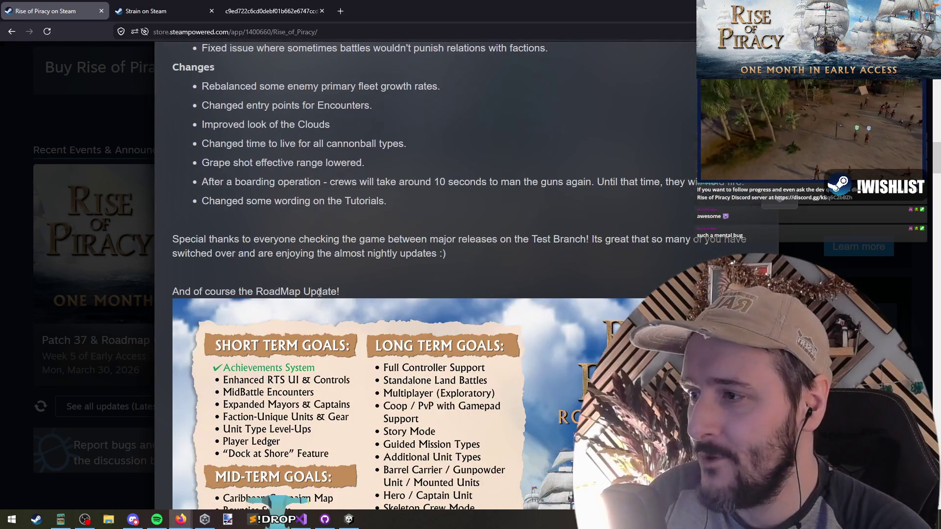
pyautogui.scroll(-4, 320, 293)
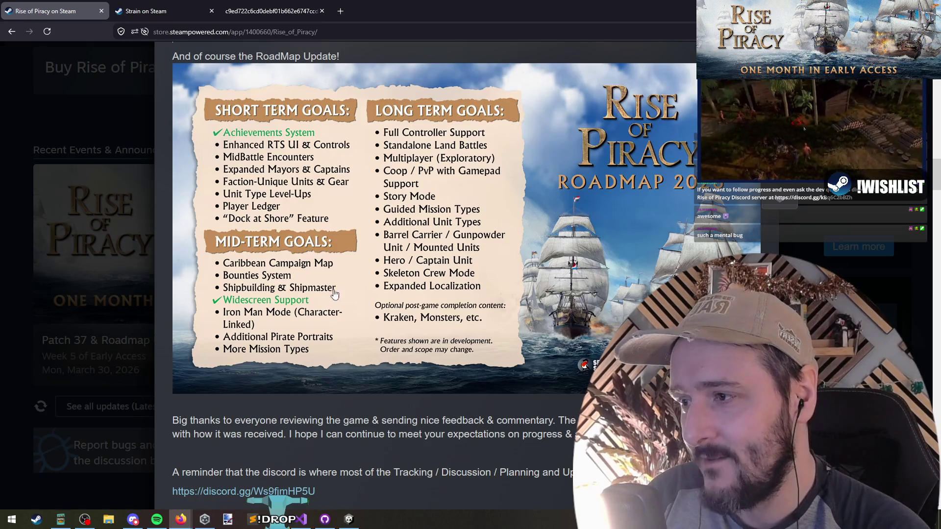
pyautogui.scroll(-11, 351, 297)
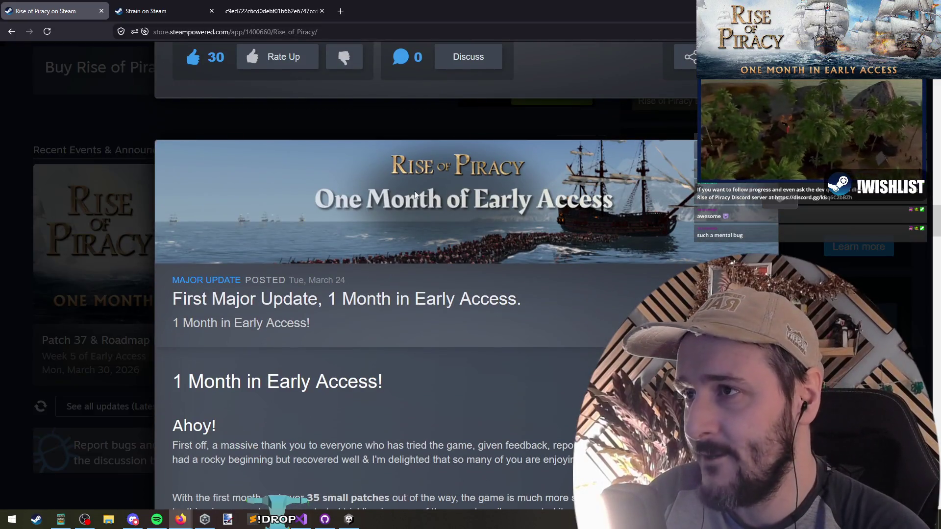
# Highlight the 'First Major Update' title and the '1 Month in Early Access' heading.
pyautogui.scroll(-2, 404, 201)
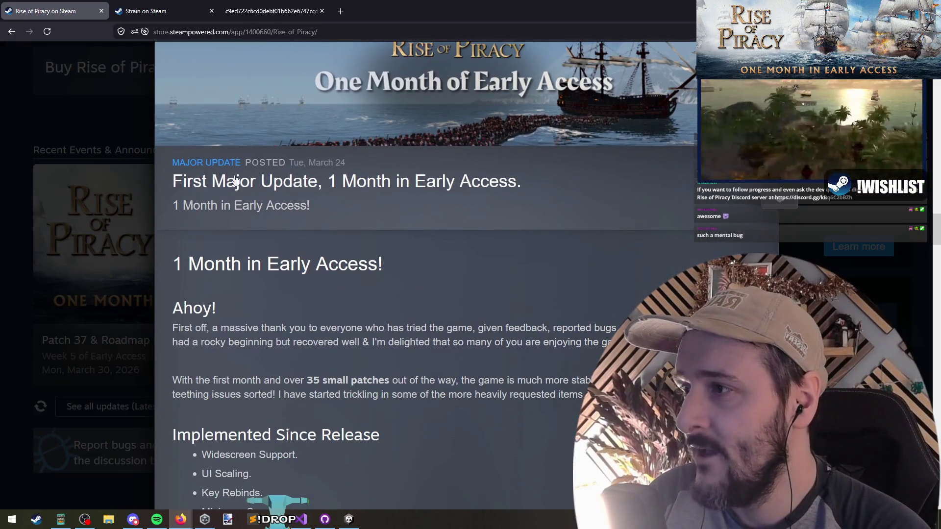
pyautogui.moveTo(160, 182); pyautogui.dragTo(323, 182)
pyautogui.click(336, 264)
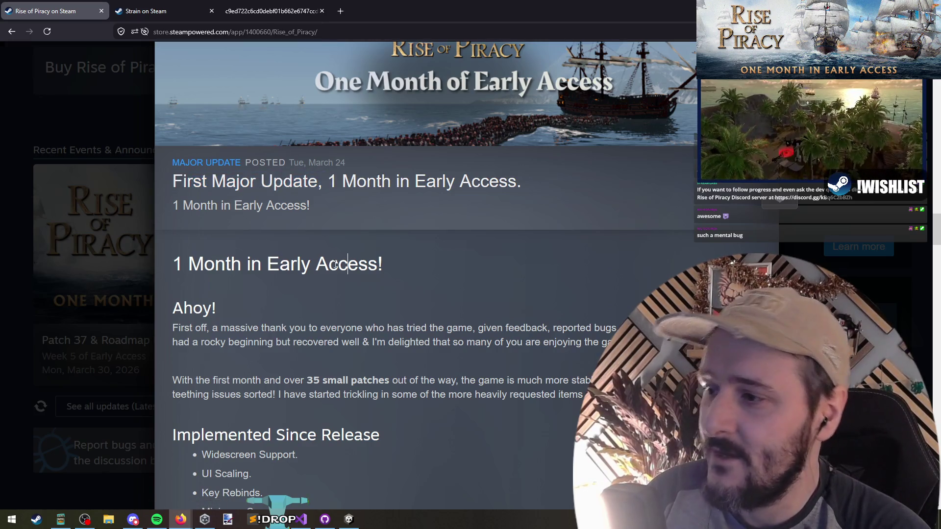
pyautogui.moveTo(181, 261); pyautogui.dragTo(372, 265)
pyautogui.click(385, 264)
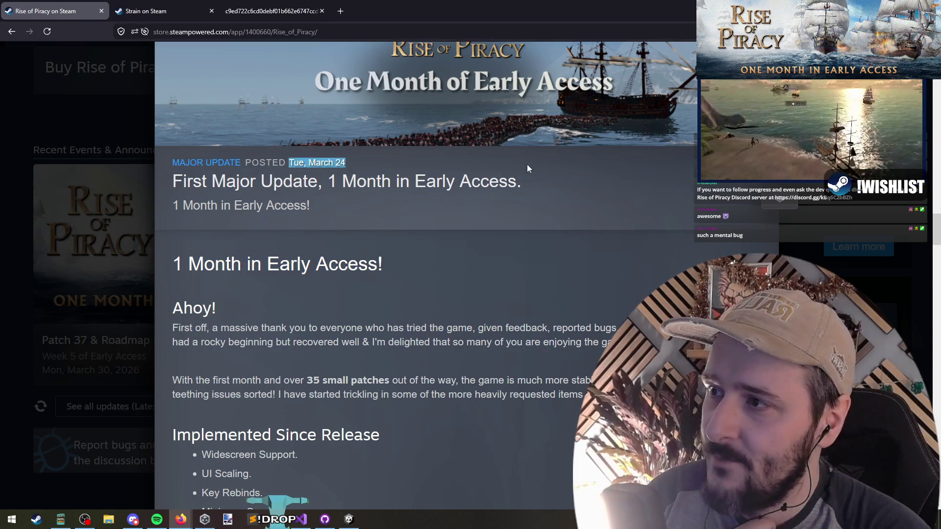
# Highlight the Ahoy greeting, the '35 small patches' phrase and the post's opening paragraphs.
pyautogui.scroll(1, 426, 161)
pyautogui.scroll(-1, 401, 160)
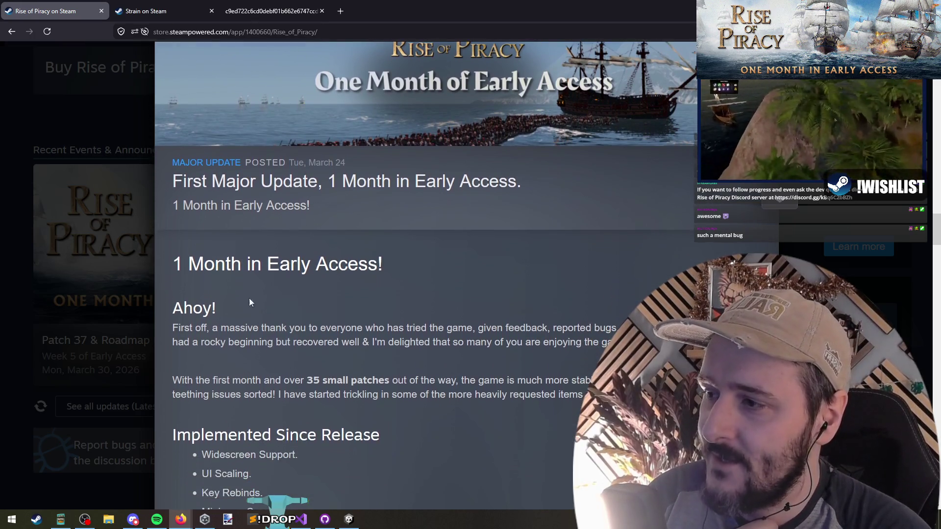
pyautogui.moveTo(184, 308)
pyautogui.mouseDown()
pyautogui.moveTo(392, 392)
pyautogui.moveTo(390, 382)
pyautogui.mouseUp()
pyautogui.click(392, 395)
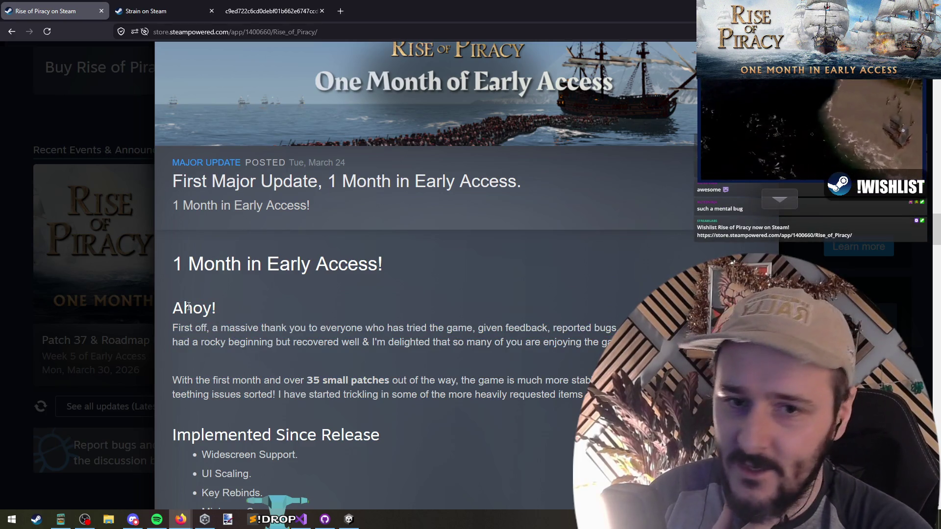
pyautogui.moveTo(305, 381)
pyautogui.mouseDown()
pyautogui.moveTo(555, 381)
pyautogui.moveTo(469, 381)
pyautogui.mouseUp()
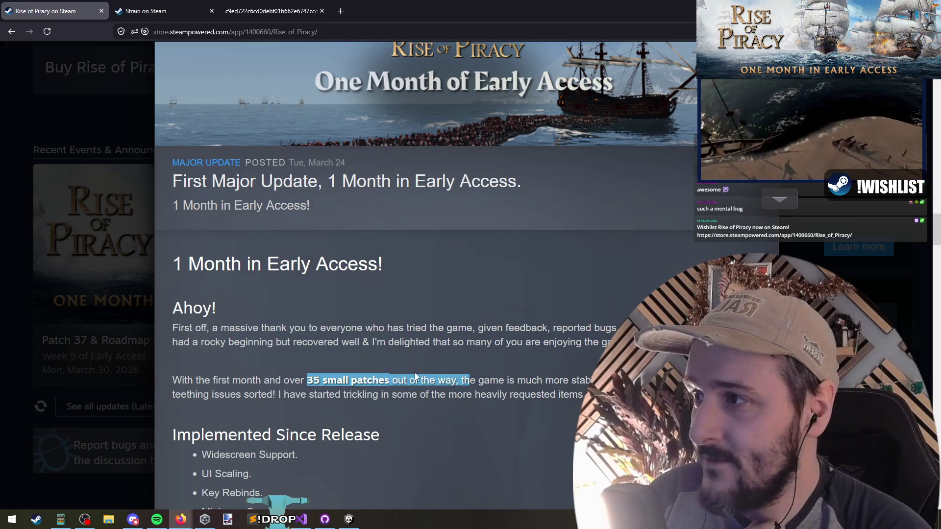
pyautogui.moveTo(183, 308)
pyautogui.mouseDown()
pyautogui.moveTo(613, 343)
pyautogui.moveTo(588, 396)
pyautogui.moveTo(294, 387)
pyautogui.moveTo(197, 328)
pyautogui.moveTo(594, 387)
pyautogui.moveTo(589, 396)
pyautogui.moveTo(173, 381)
pyautogui.moveTo(178, 328)
pyautogui.mouseUp()
pyautogui.click(588, 396)
pyautogui.click(196, 327)
pyautogui.click(588, 396)
pyautogui.click(177, 327)
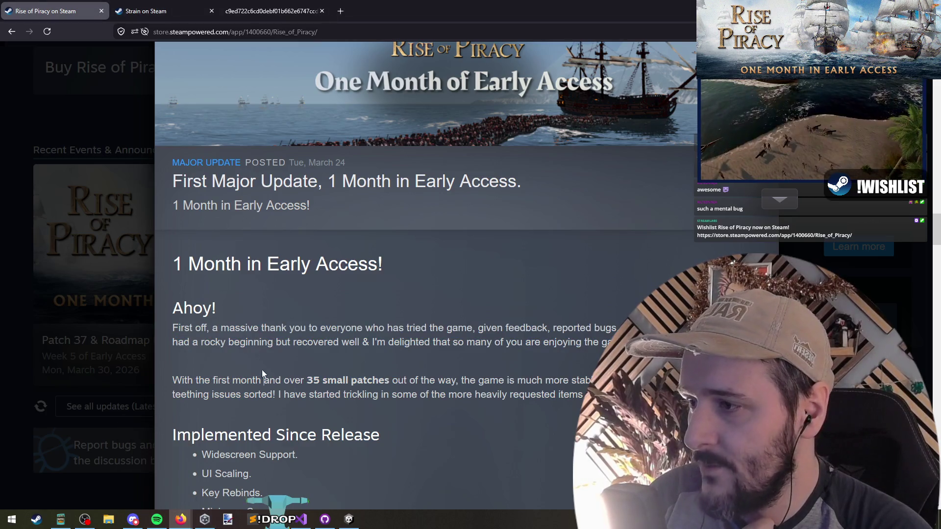
pyautogui.moveTo(211, 325)
pyautogui.mouseDown()
pyautogui.moveTo(311, 263)
pyautogui.moveTo(248, 378)
pyautogui.mouseUp()
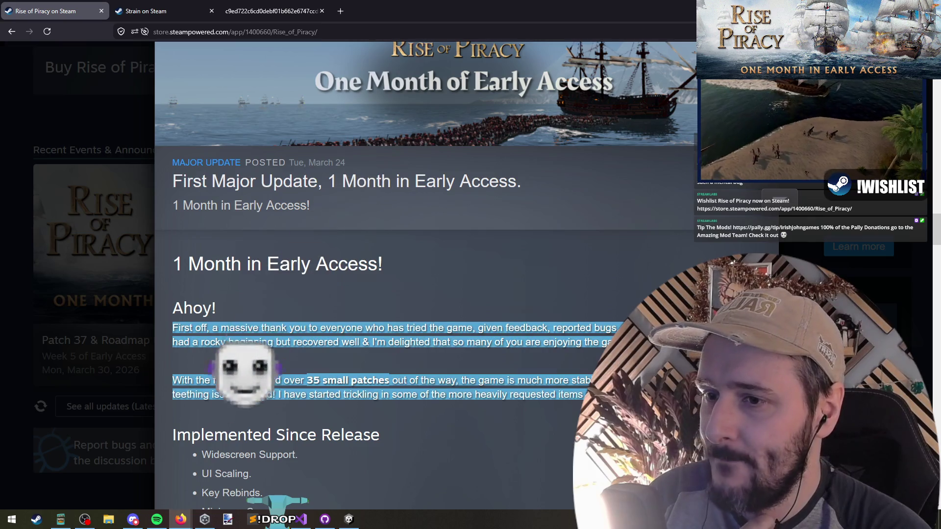
pyautogui.click(248, 378)
# Highlight further passages of the opening paragraphs, from 'massive' through 'out of'.
pyautogui.moveTo(588, 396)
pyautogui.mouseDown()
pyautogui.moveTo(292, 327)
pyautogui.moveTo(237, 327)
pyautogui.moveTo(306, 394)
pyautogui.moveTo(480, 394)
pyautogui.mouseUp()
pyautogui.click(492, 395)
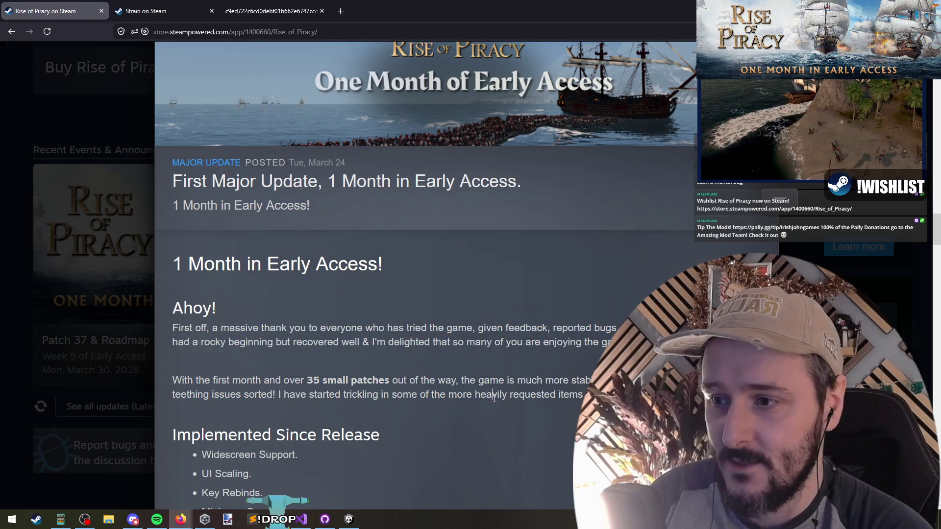
pyautogui.moveTo(494, 397); pyautogui.dragTo(481, 347)
pyautogui.click(427, 342)
pyautogui.moveTo(413, 343)
pyautogui.mouseDown()
pyautogui.moveTo(421, 387)
pyautogui.moveTo(355, 396)
pyautogui.mouseUp()
pyautogui.click(366, 396)
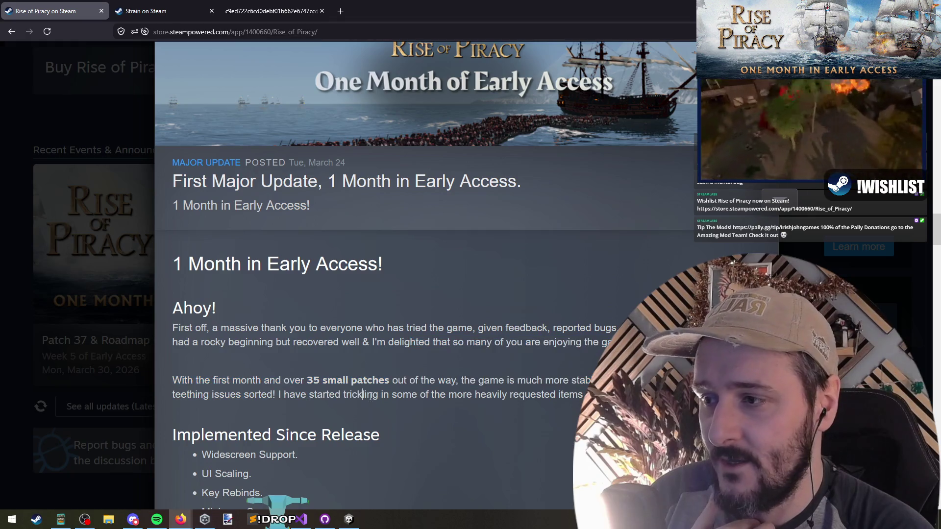
# Read down the post and highlight the 'Fleet wide orders' QOL item.
pyautogui.scroll(-5, 385, 335)
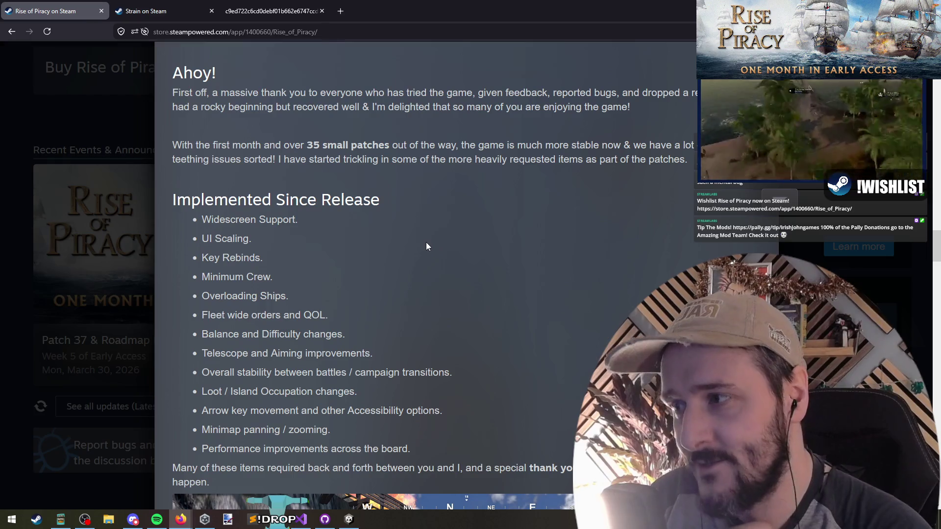
pyautogui.scroll(-1, 242, 254)
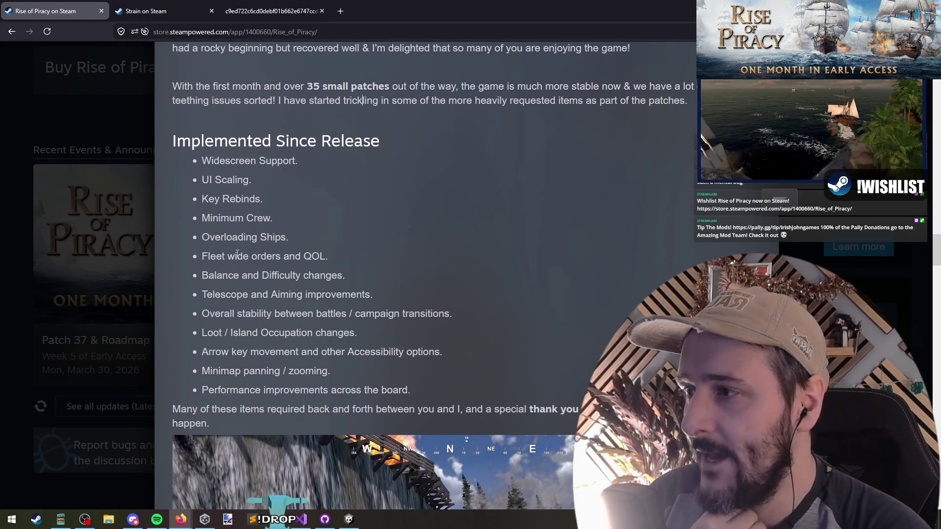
pyautogui.moveTo(235, 255); pyautogui.dragTo(338, 258)
pyautogui.click(367, 257)
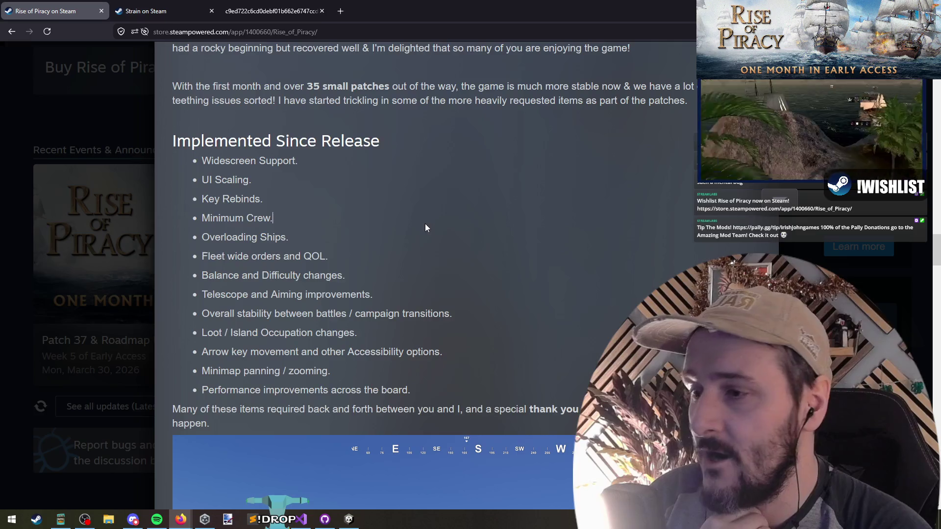
pyautogui.scroll(-3, 426, 227)
pyautogui.scroll(-3, 450, 298)
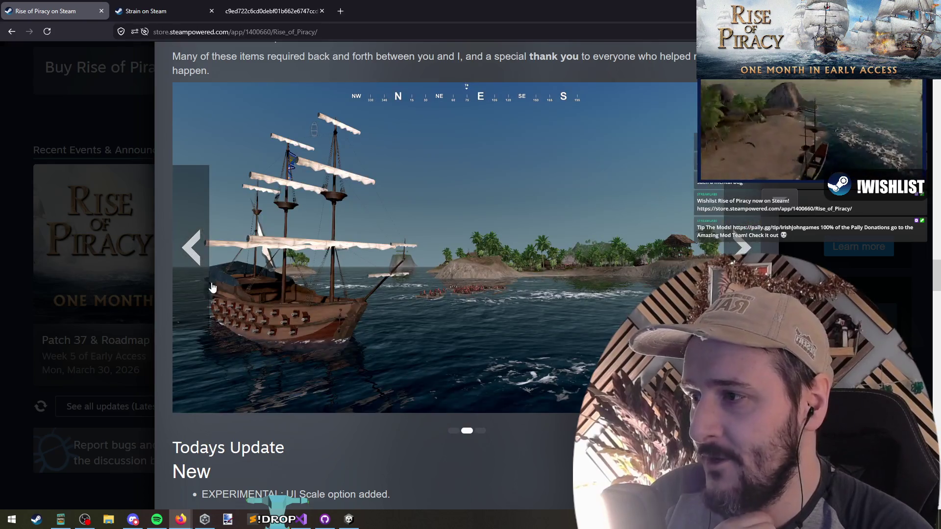
# View the previous gallery screenshot and reach the post's end, highlighting the 277 like count.
pyautogui.click(203, 287)
pyautogui.scroll(-8, 296, 246)
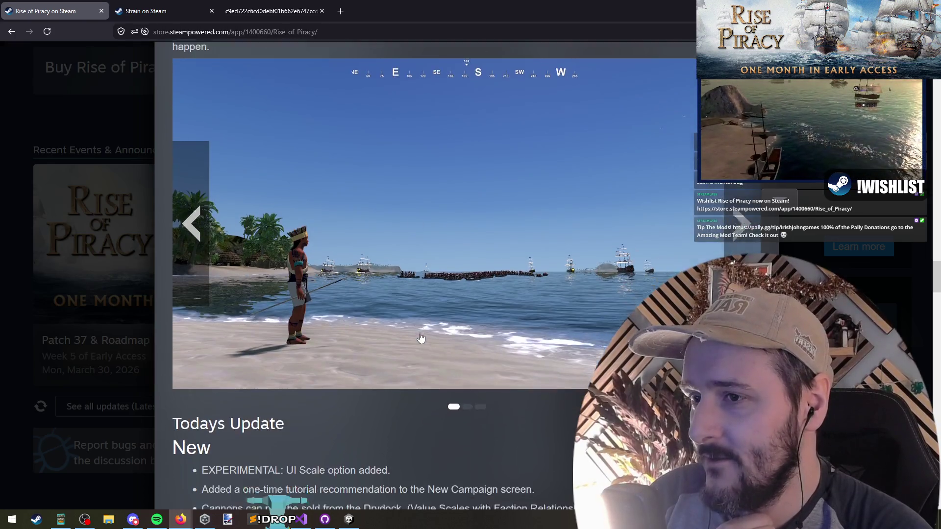
pyautogui.scroll(-10, 296, 246)
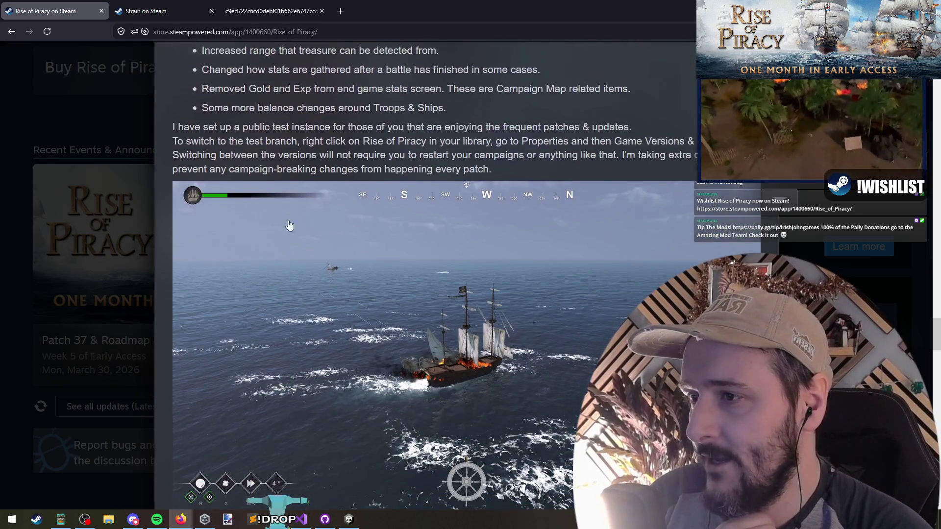
pyautogui.scroll(-5, 340, 309)
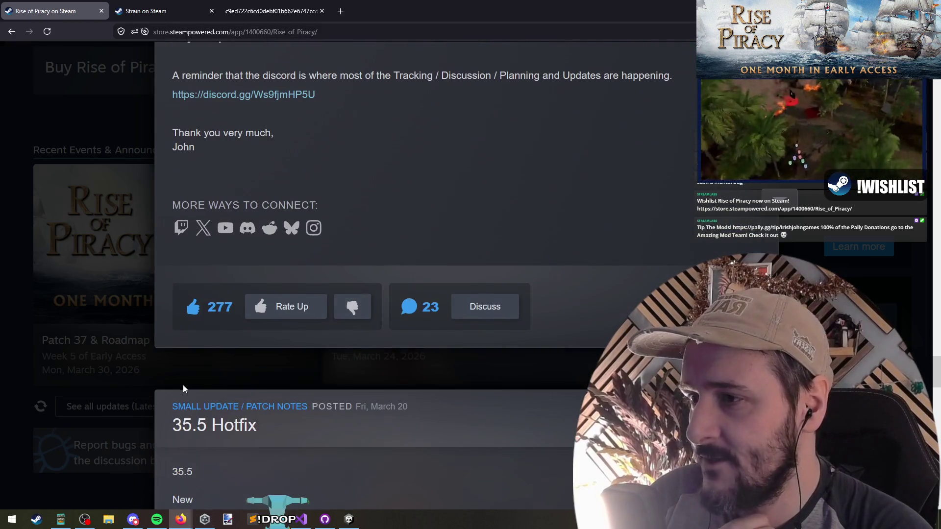
pyautogui.doubleClick(213, 308)
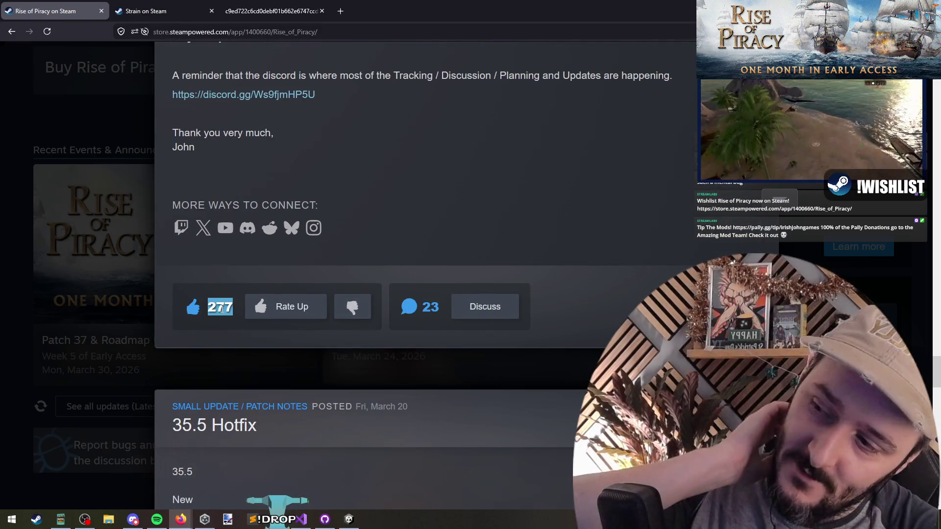
pyautogui.click(226, 319)
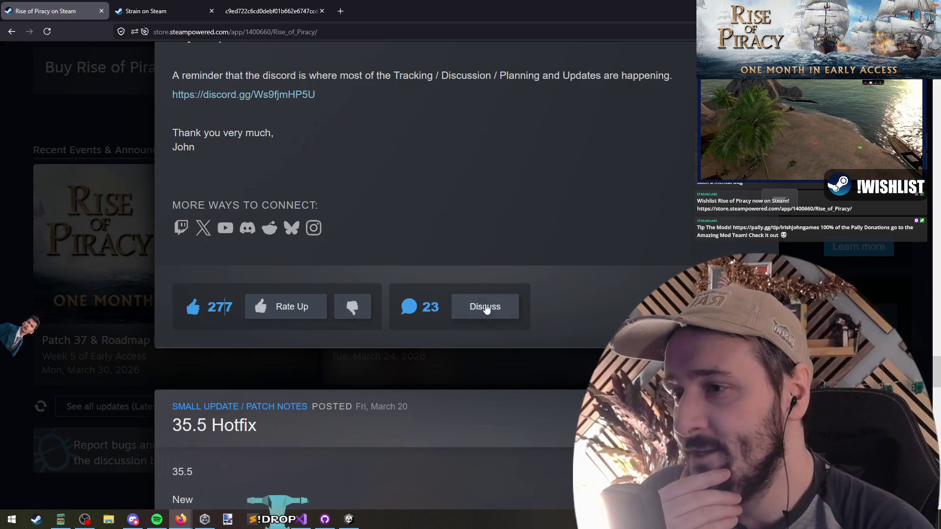
# Open the update's discussion thread and select the text of the first comment and comment #3.
pyautogui.click(487, 306)
pyautogui.scroll(-4, 176, 250)
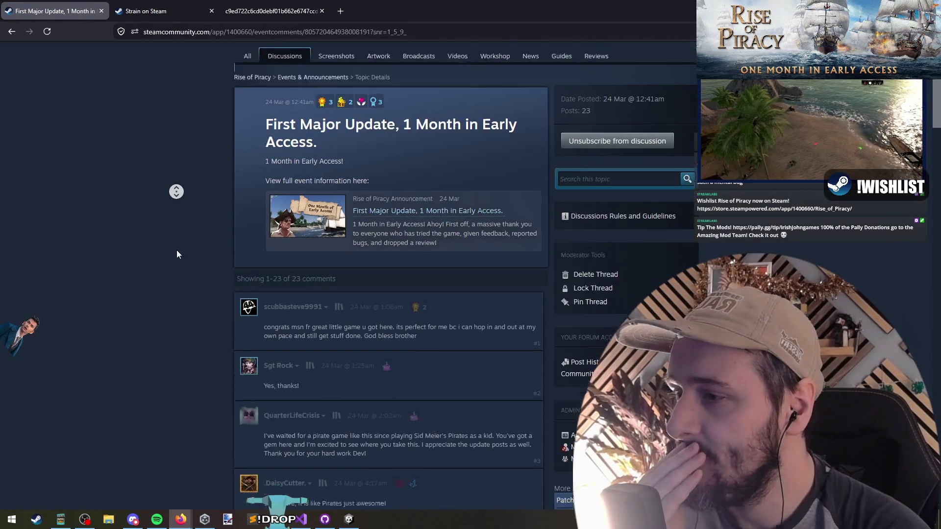
pyautogui.scroll(4, 455, 193)
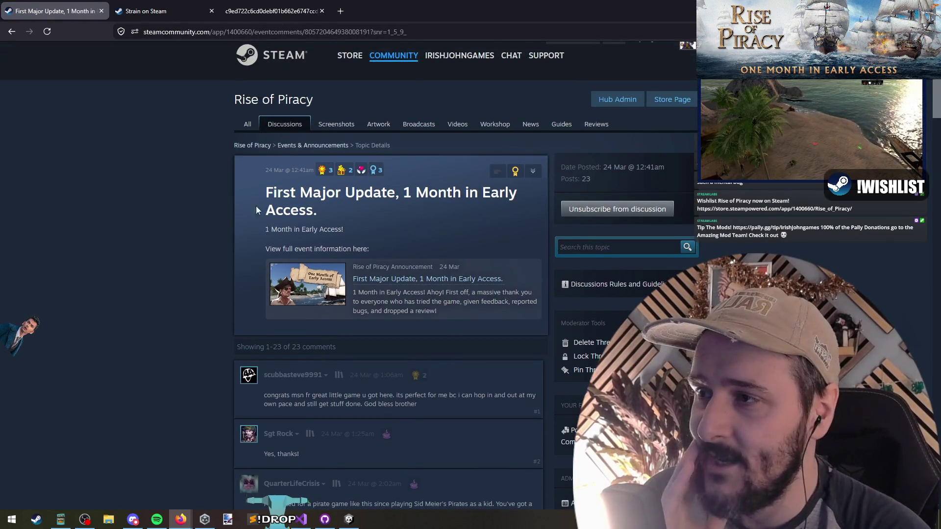
pyautogui.scroll(-5, 279, 181)
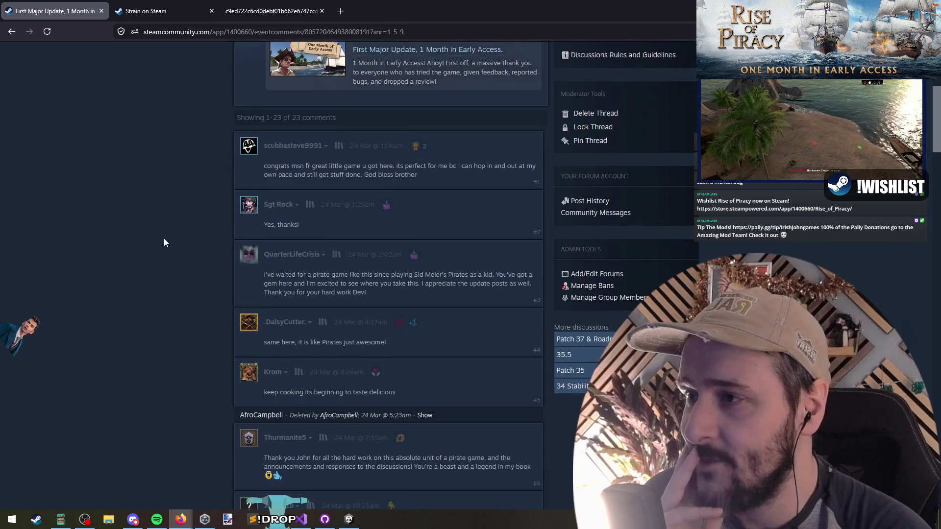
pyautogui.tripleClick(267, 170)
pyautogui.click(294, 228)
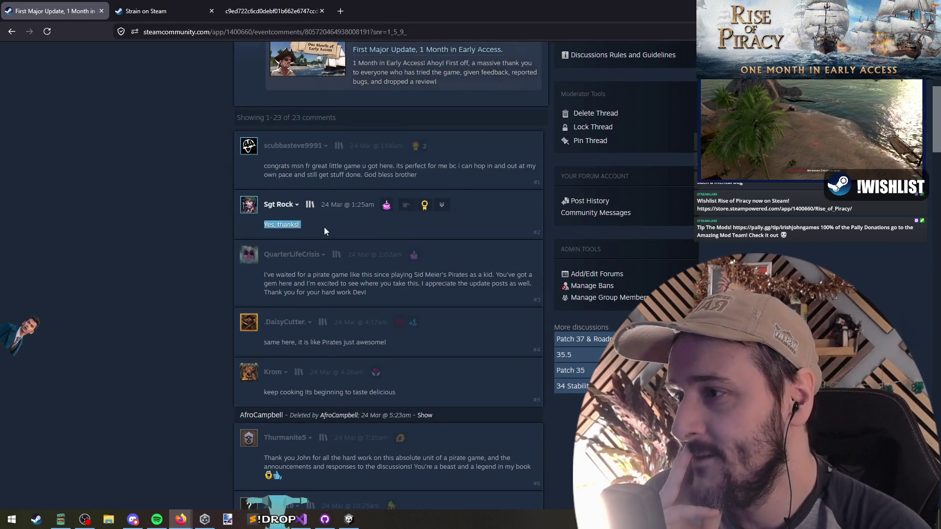
pyautogui.tripleClick(263, 278)
pyautogui.click(150, 243)
# Reveal and highlight the deleted comment about the broken Discord link, then read further comments.
pyautogui.scroll(-4, 153, 279)
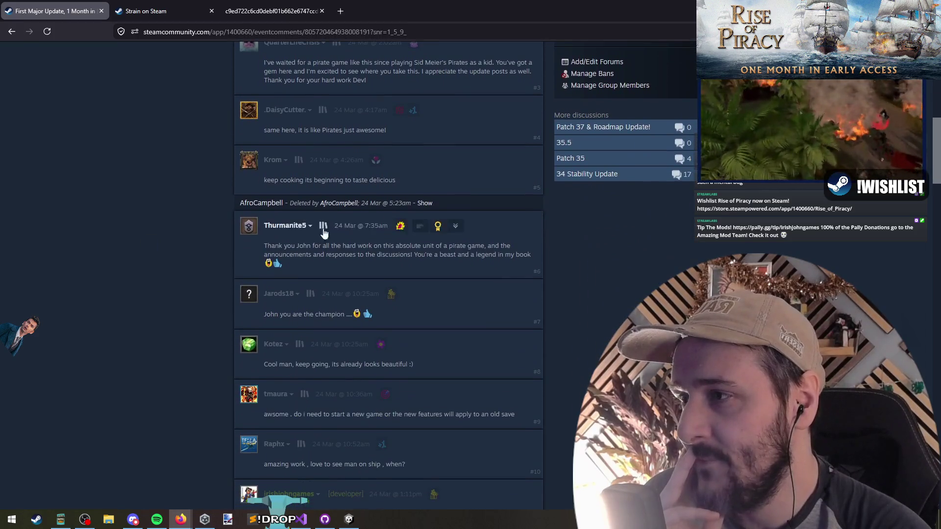
pyautogui.click(425, 203)
pyautogui.moveTo(283, 230); pyautogui.dragTo(393, 238)
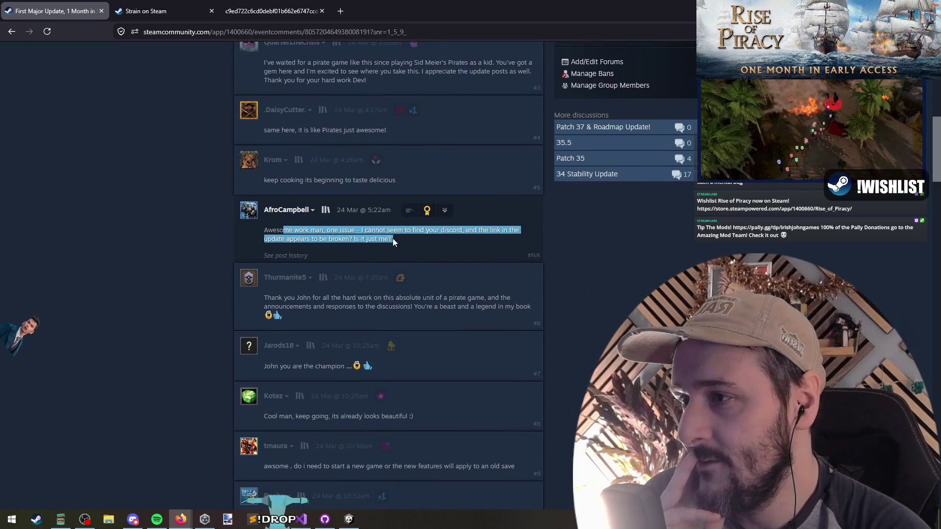
pyautogui.click(140, 221)
pyautogui.scroll(-4, 162, 220)
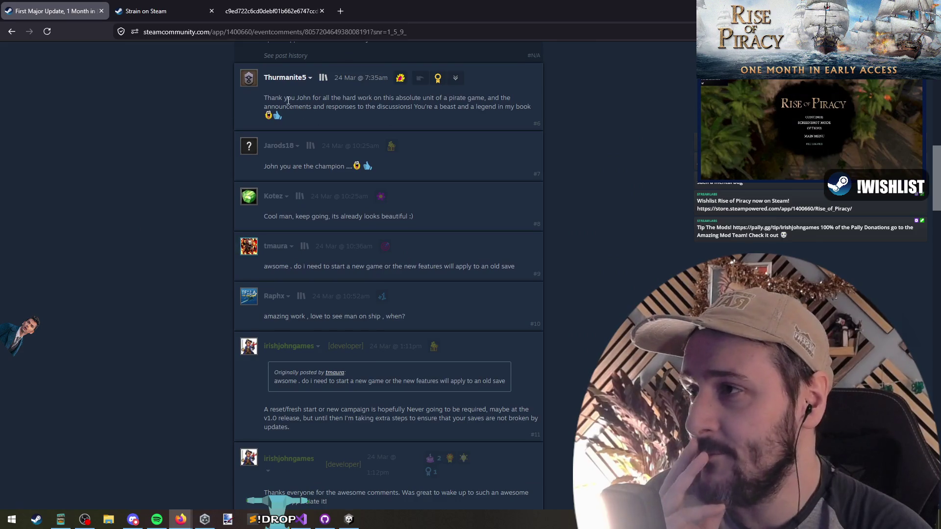
pyautogui.scroll(-3, 169, 167)
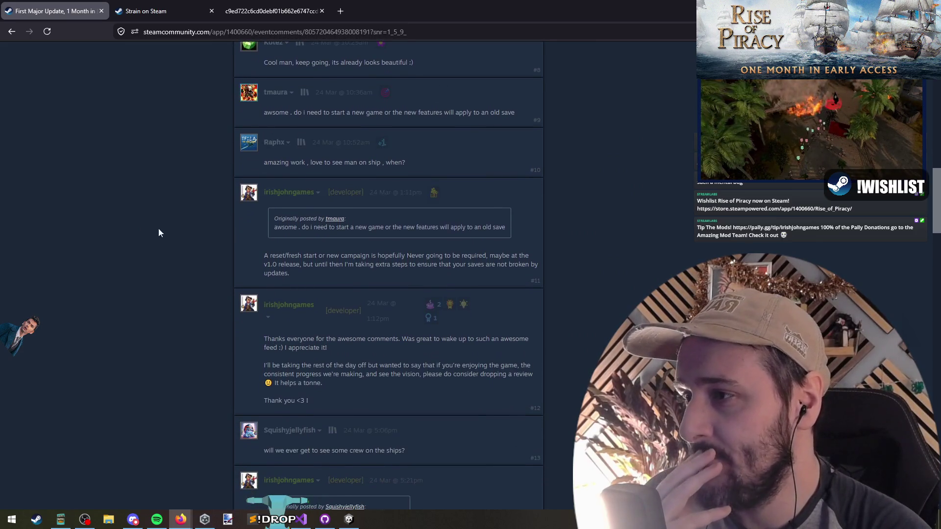
pyautogui.scroll(-8, 159, 239)
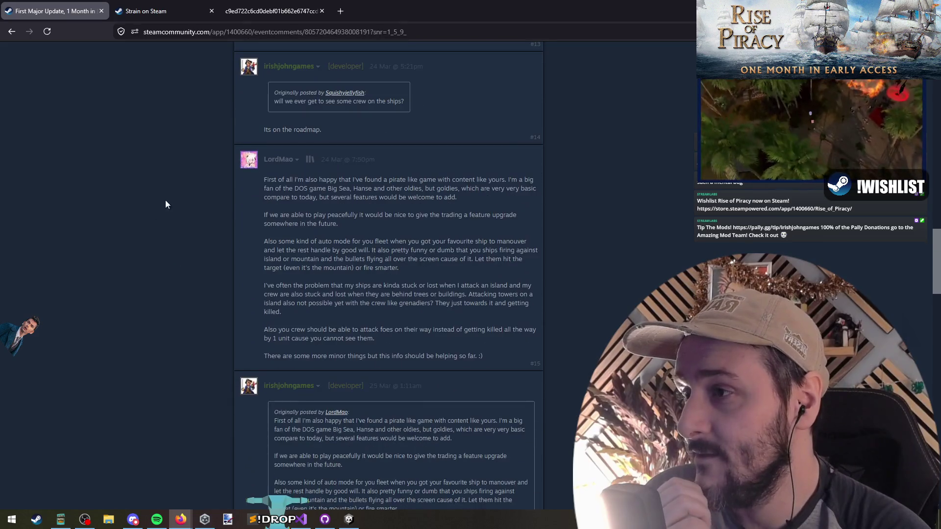
pyautogui.scroll(-15, 165, 204)
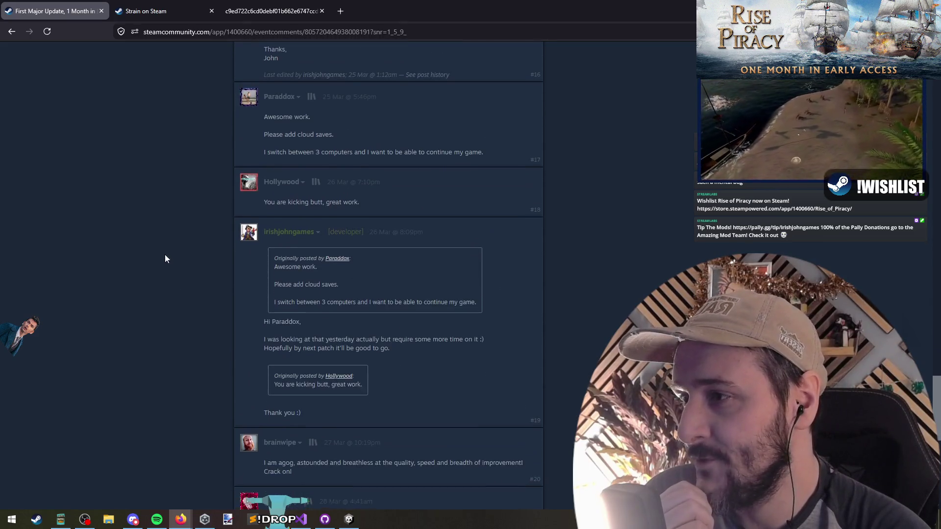
# Highlight the words 'marriage dancing' and nearby text in the last comment.
pyautogui.middleClick(61, 297)
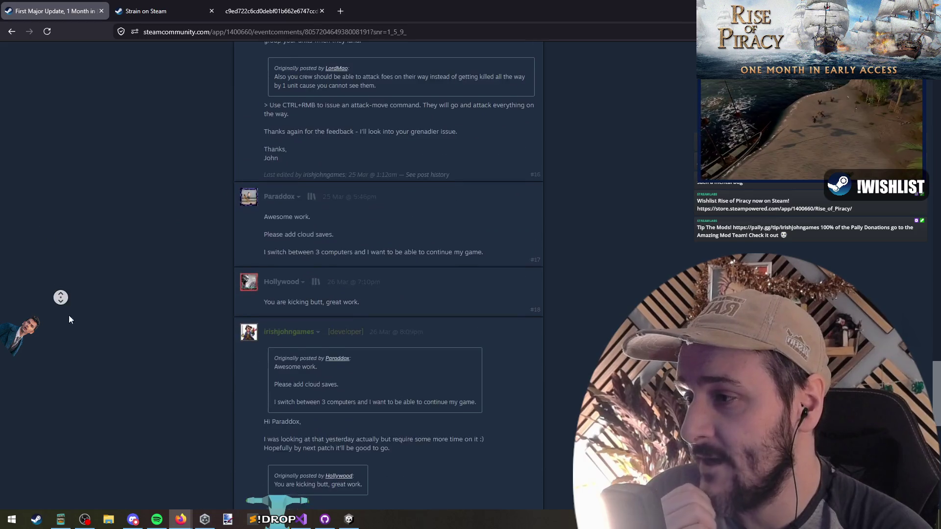
pyautogui.middleClick(116, 206)
pyautogui.click(118, 219)
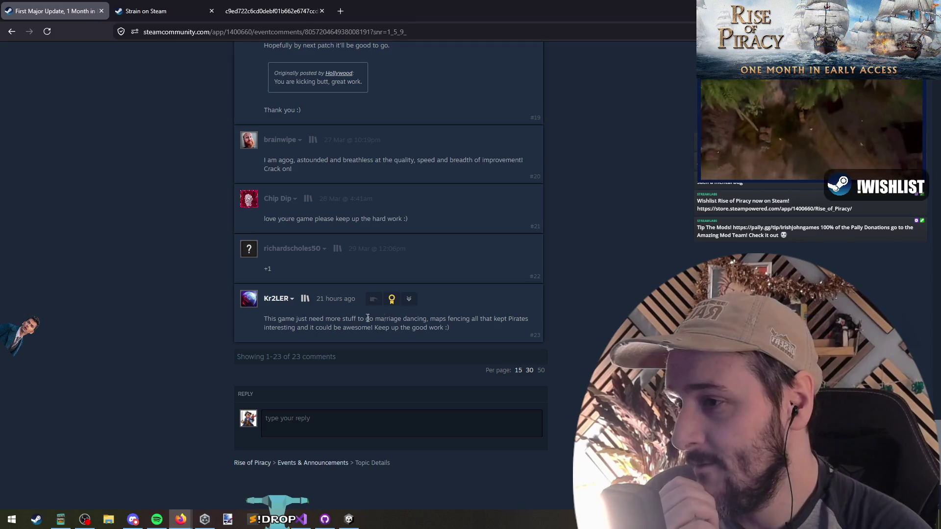
pyautogui.moveTo(404, 319)
pyautogui.mouseDown()
pyautogui.moveTo(445, 327)
pyautogui.moveTo(529, 319)
pyautogui.moveTo(521, 319)
pyautogui.mouseUp()
pyautogui.moveTo(375, 319); pyautogui.dragTo(423, 320)
pyautogui.click(416, 327)
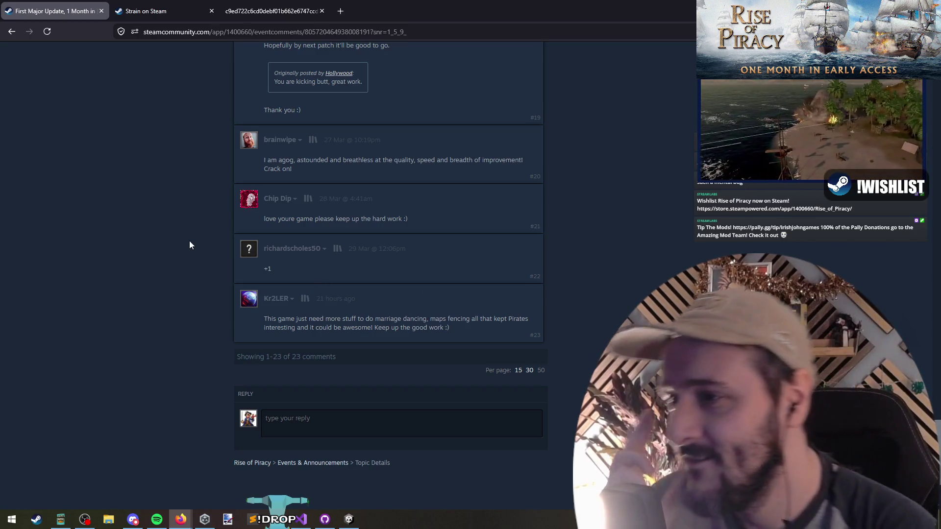
# Close the First Major Update discussion and the Strain store page, returning to Visual Studio.
pyautogui.scroll(15, 205, 363)
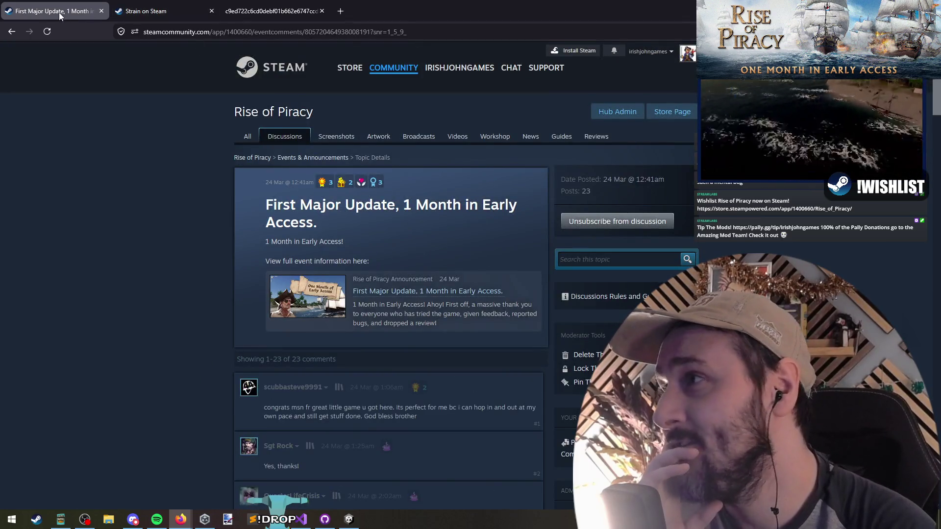
pyautogui.middleClick(55, 10)
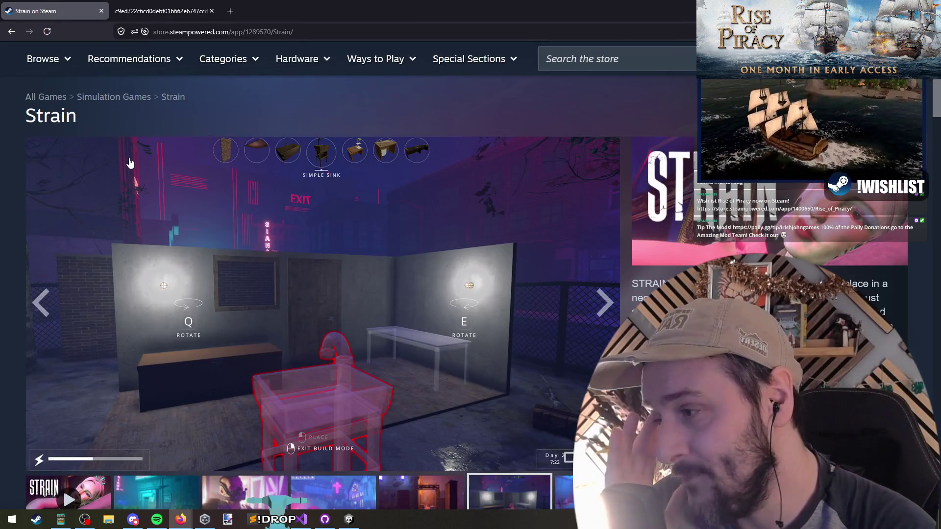
pyautogui.scroll(-2, 138, 165)
pyautogui.hotkey('ctrl', 'w')
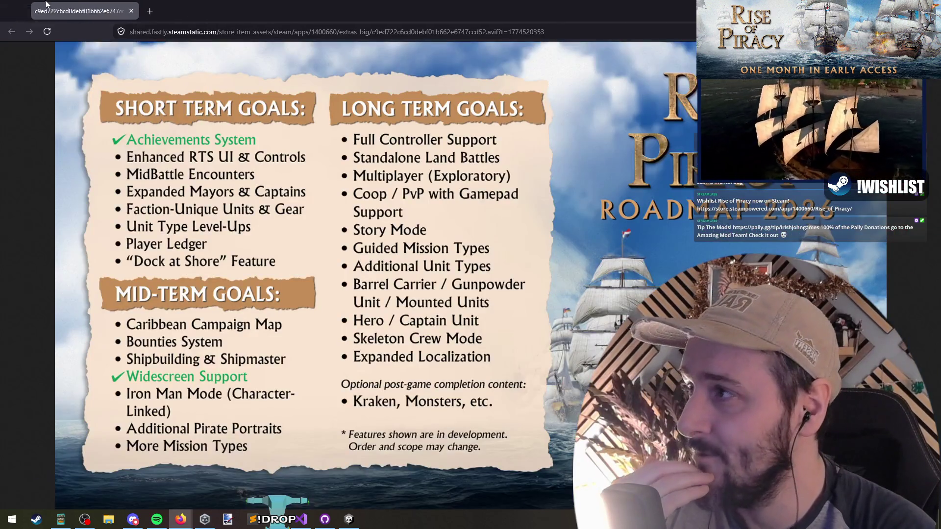
pyautogui.hotkey('alt', 'Tab')
pyautogui.rightClick(367, 209)
pyautogui.click(363, 206)
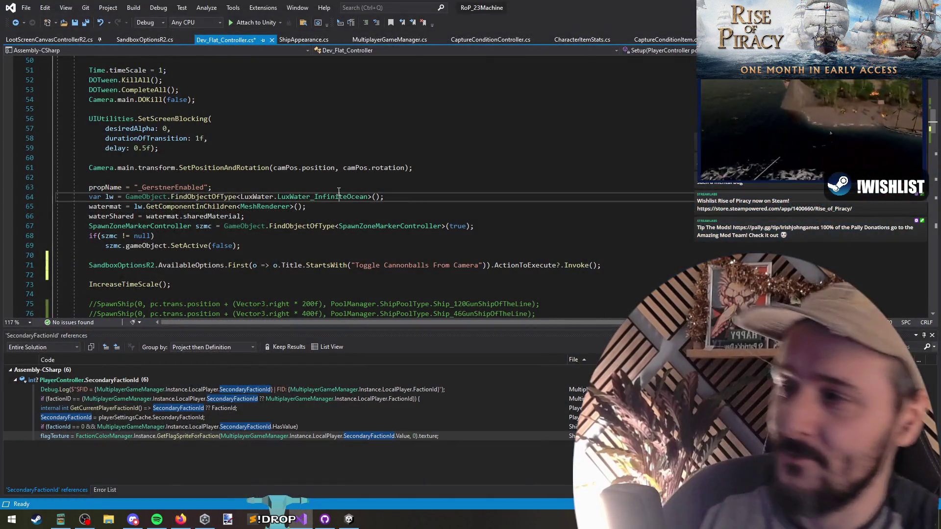
# Review lines 63–70 of Dev_Flat_Controller.cs, save all scripts, and switch to Unity Editor.
pyautogui.click(294, 188)
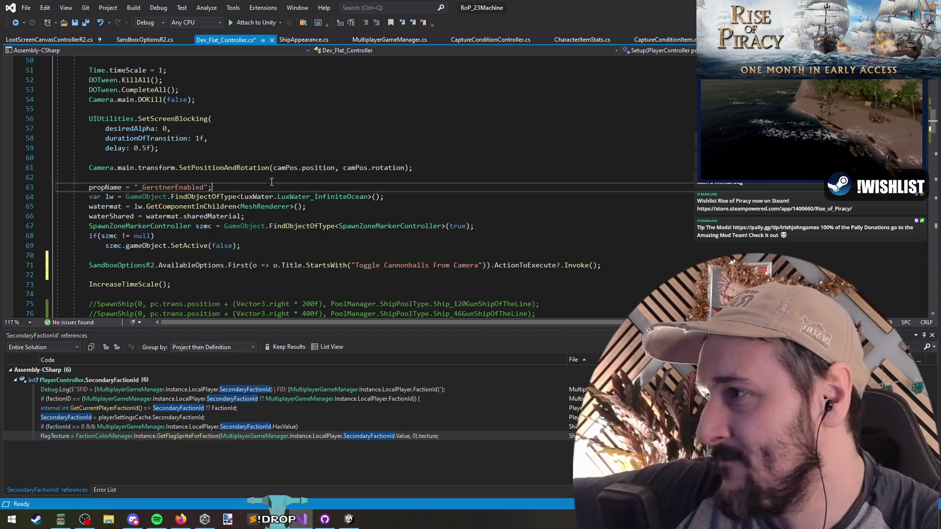
pyautogui.click(412, 197)
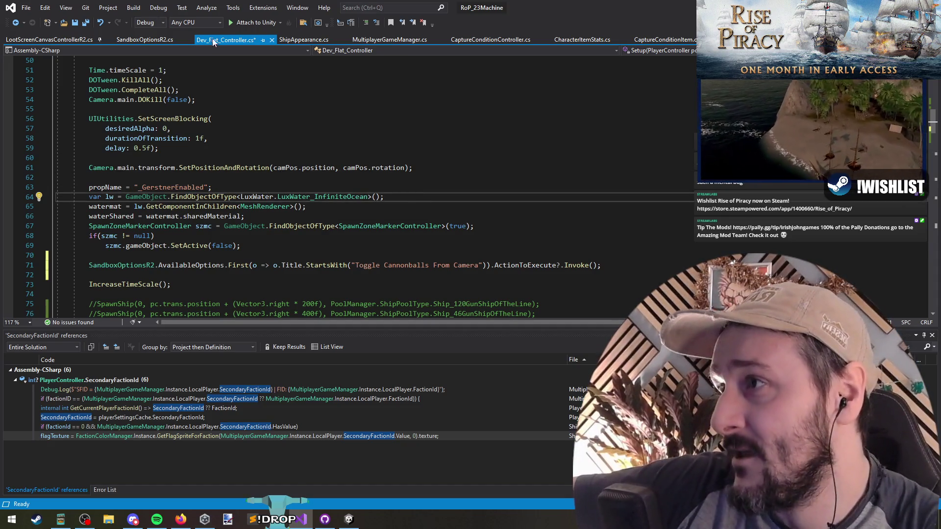
pyautogui.scroll(-2, 333, 237)
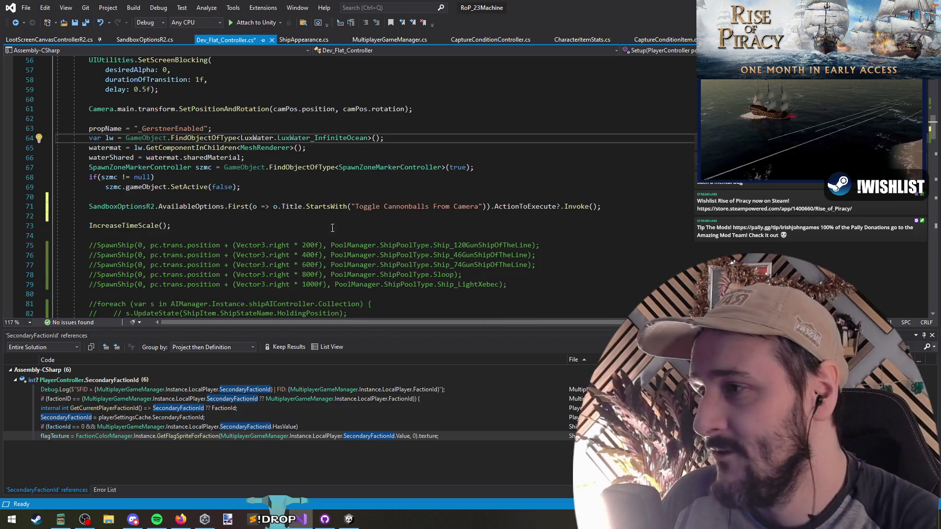
pyautogui.click(514, 199)
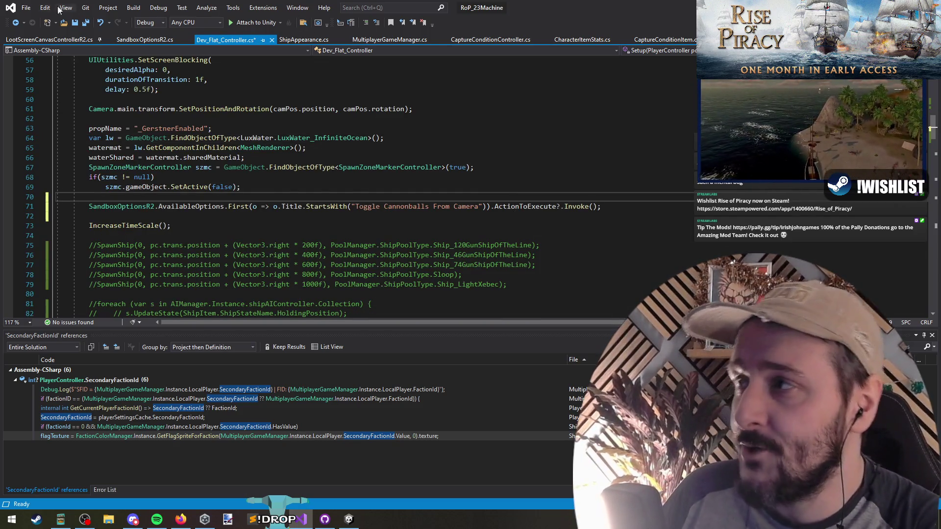
pyautogui.click(86, 23)
pyautogui.hotkey('alt', 'Tab')
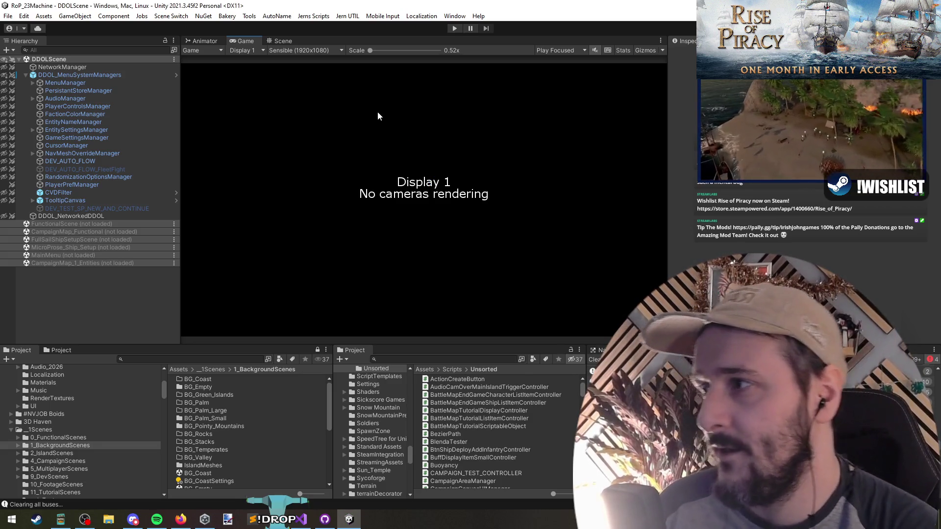
pyautogui.click(454, 29)
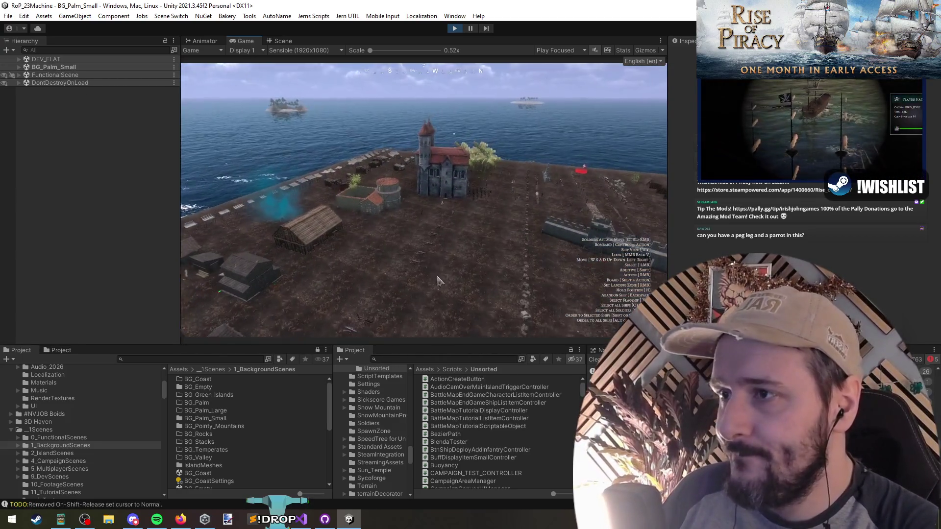
pyautogui.press('`')
pyautogui.press('`')
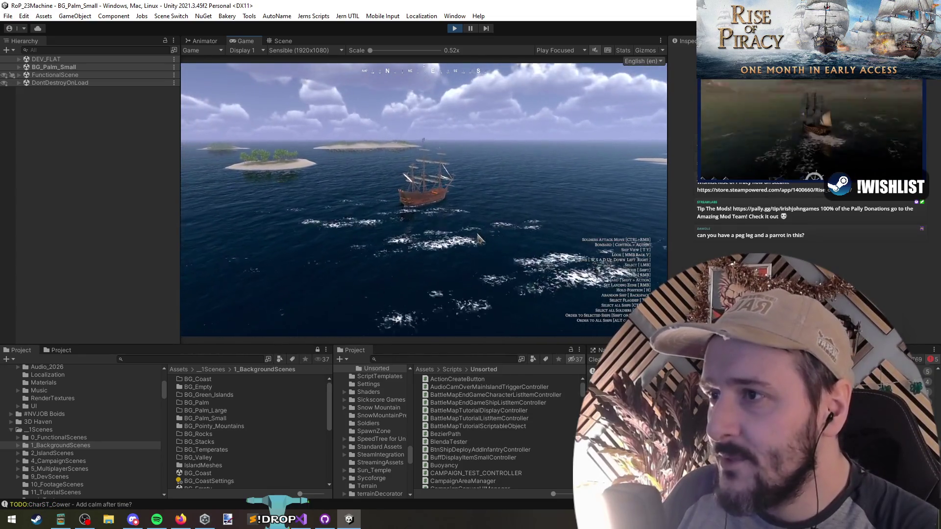
pyautogui.click(43, 50)
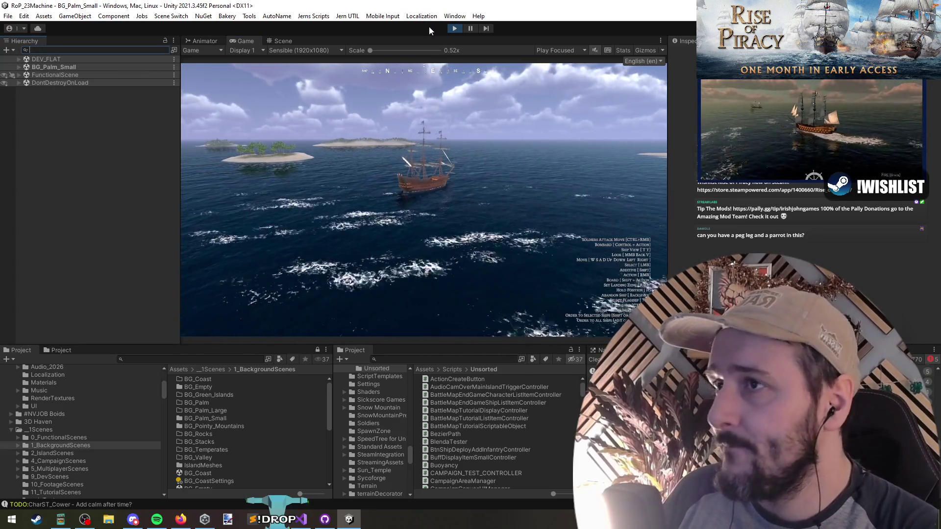
pyautogui.click(454, 29)
pyautogui.rightClick(51, 224)
pyautogui.click(78, 222)
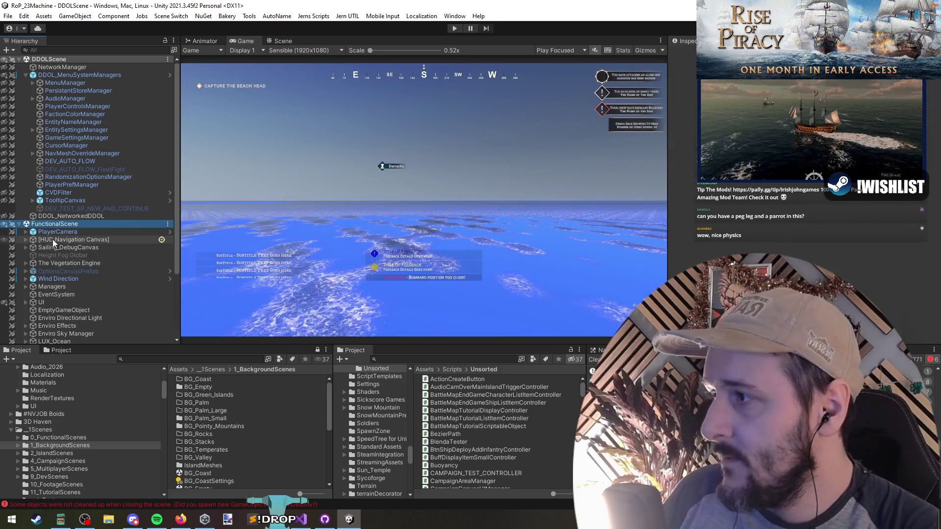
# Filter the Hierarchy by 'viro', select Enviro Sky Manager, and inspect its EnviroSky Standard child.
pyautogui.click(66, 50)
pyautogui.write('viro')
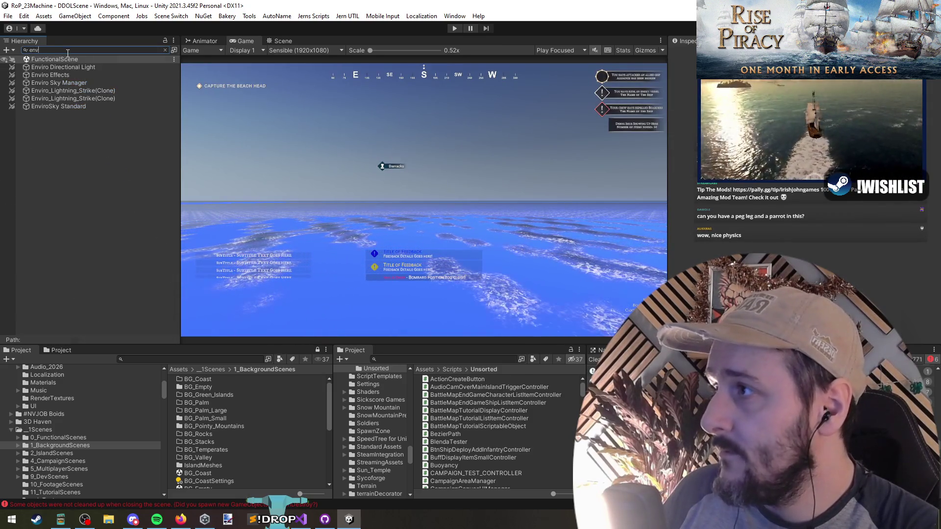
pyautogui.click(51, 82)
pyautogui.click(165, 50)
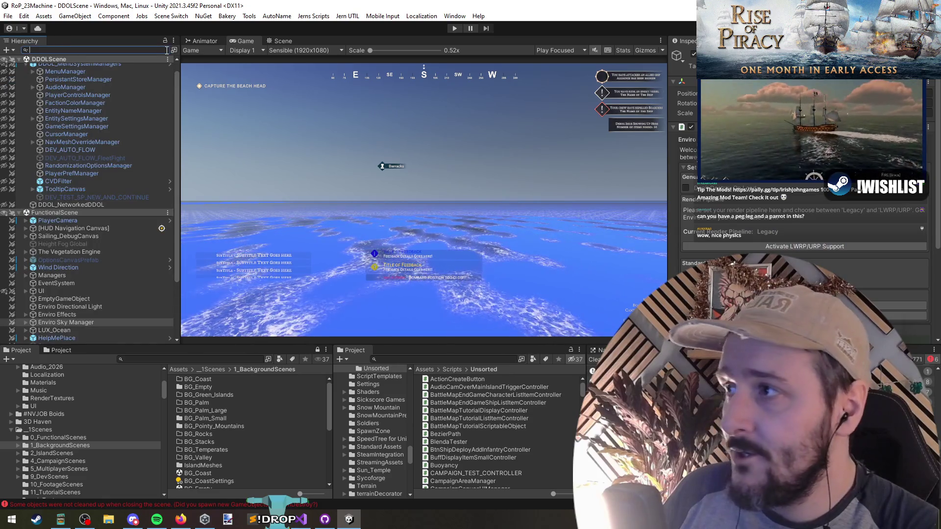
pyautogui.scroll(-3, 791, 247)
pyautogui.click(805, 230)
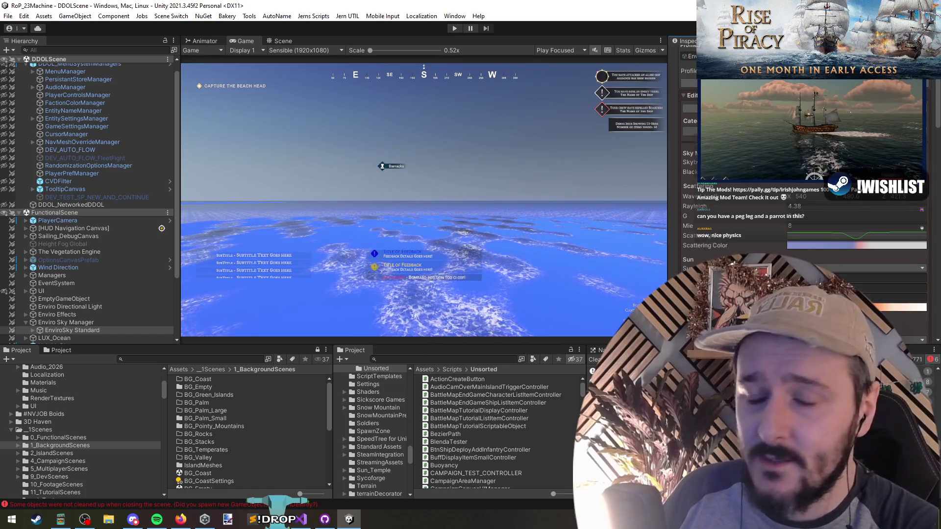
pyautogui.scroll(-10, 922, 228)
pyautogui.scroll(-5, 922, 227)
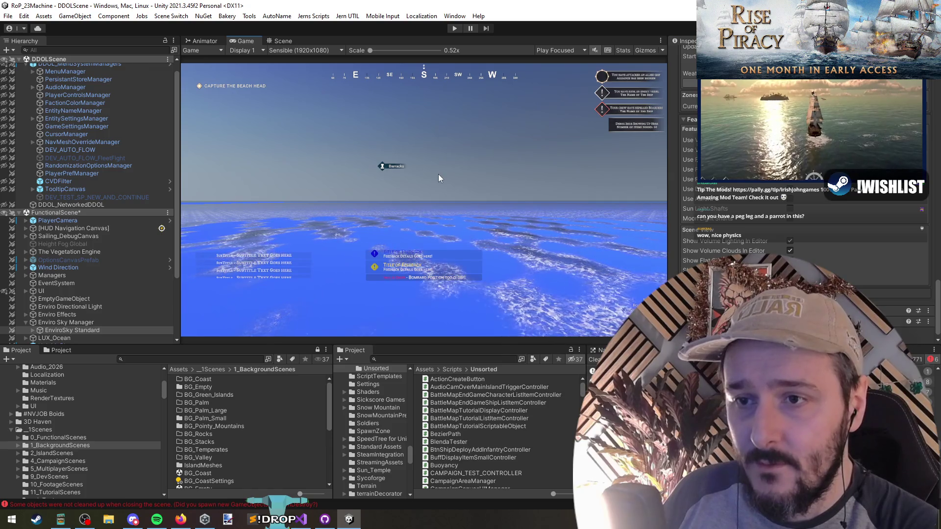
# Save FunctionalScene with Ctrl+S, then unload FunctionalScene from the Hierarchy.
pyautogui.hotkey('ctrl', 's')
pyautogui.click(87, 212)
pyautogui.rightClick(73, 224)
pyautogui.click(103, 277)
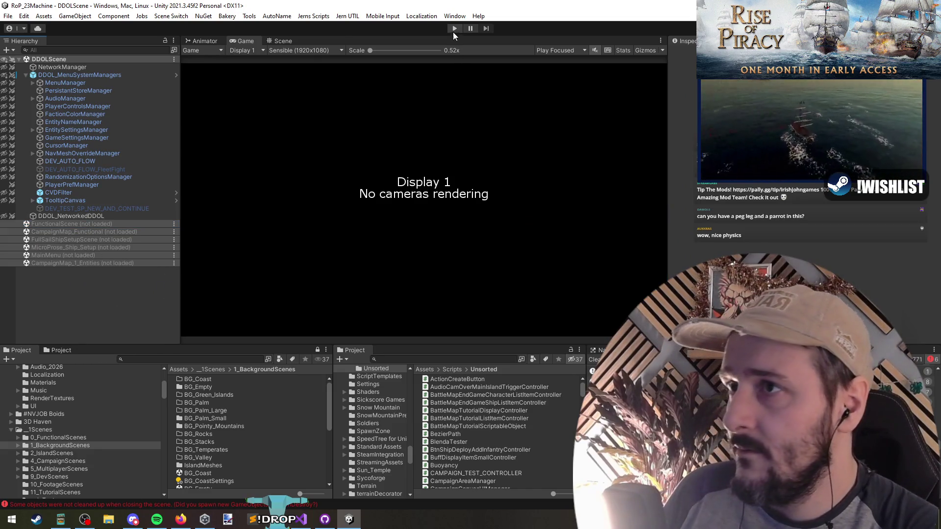
# Check Visual Studio, return to Unity, and enter Play mode with Ctrl+P.
pyautogui.hotkey('alt', 'Tab')
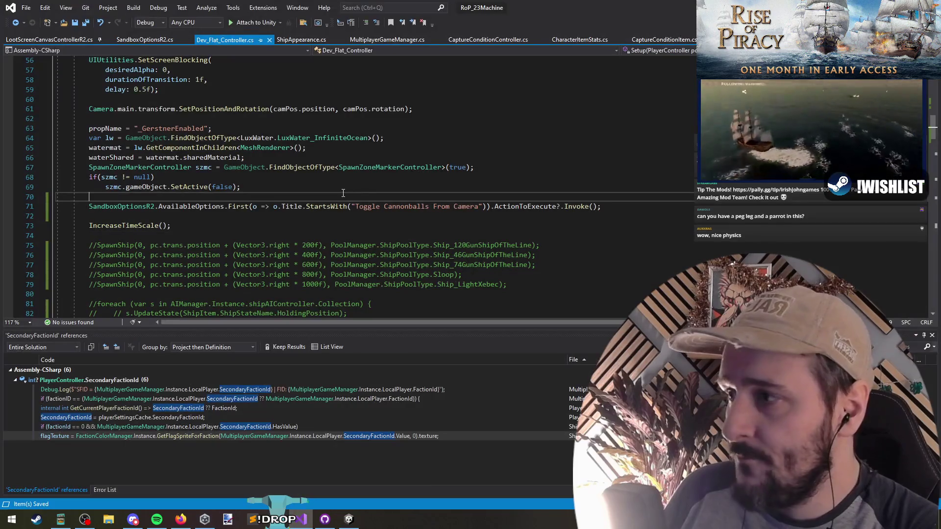
pyautogui.hotkey('alt', 'Tab')
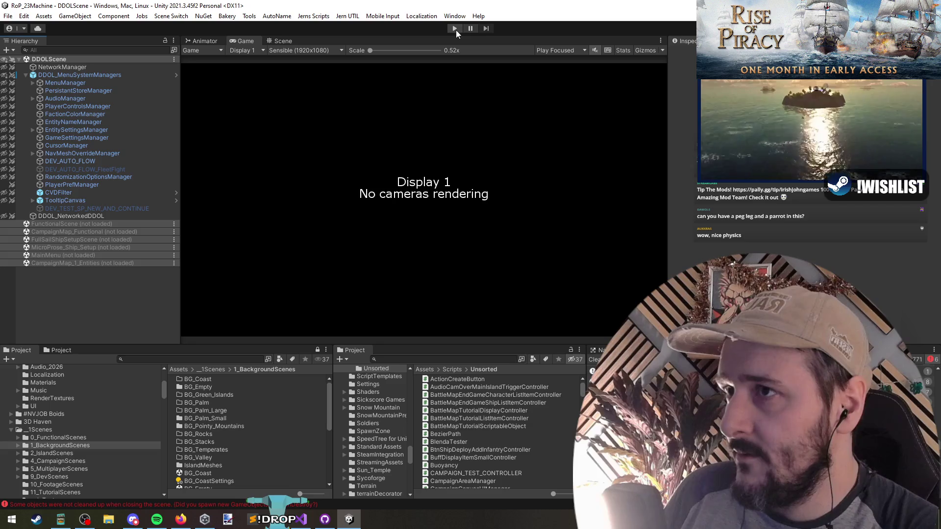
pyautogui.hotkey('ctrl', 'p')
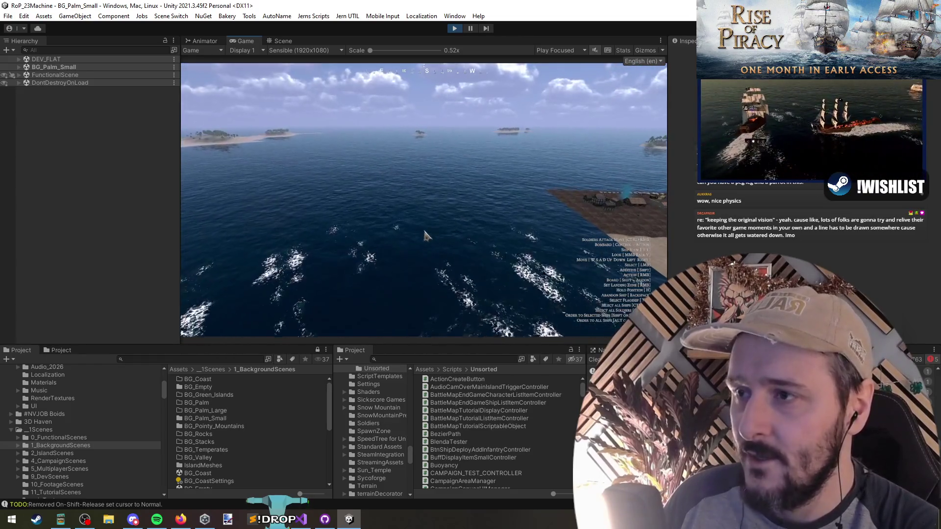
# Spawn a batch of sloops from the in-game debug menu.
pyautogui.press('`')
pyautogui.click(208, 89)
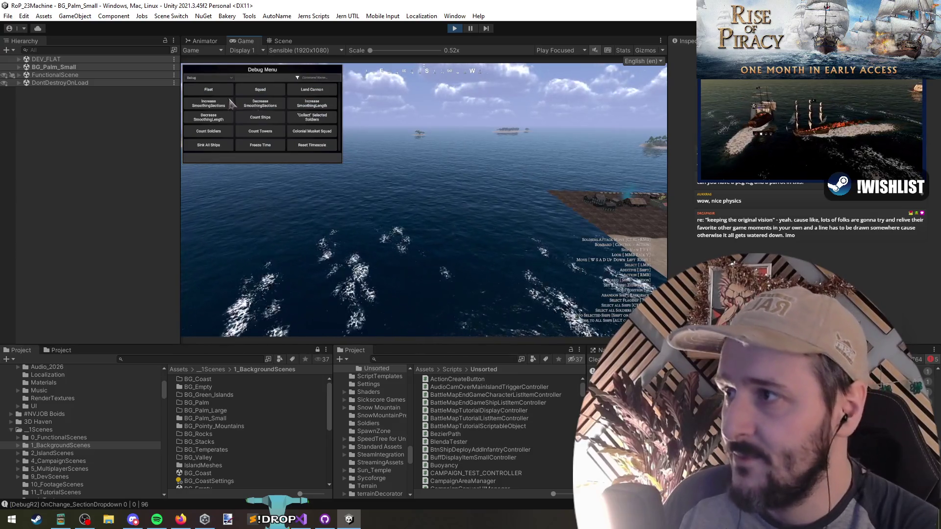
pyautogui.click(321, 158)
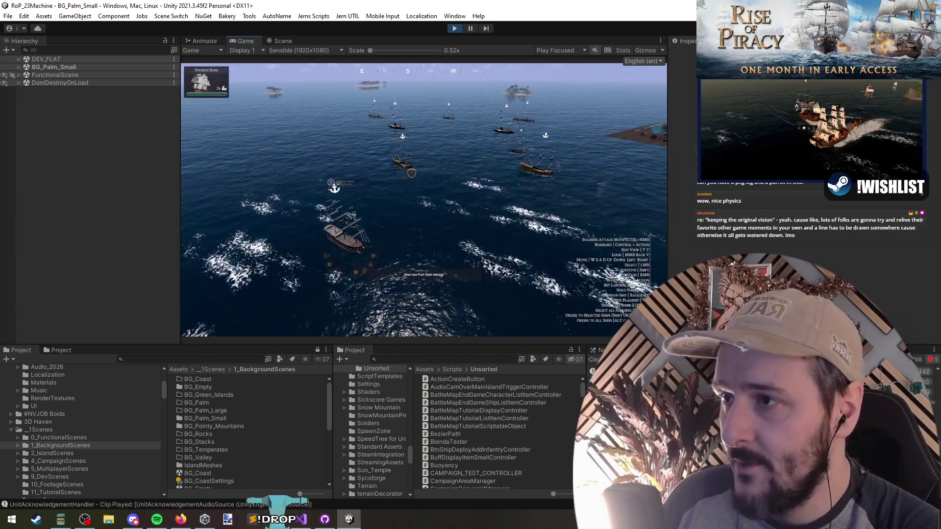
# Order Phoenix Bark to follow, then select Phantom Fury, New World Frigate and The White Hangman.
pyautogui.rightClick(435, 180)
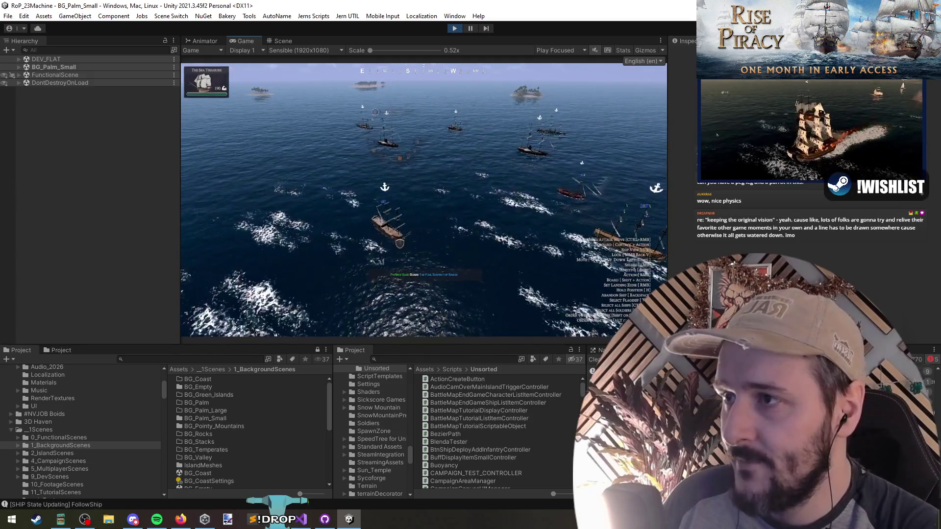
pyautogui.press('h')
pyautogui.press('h')
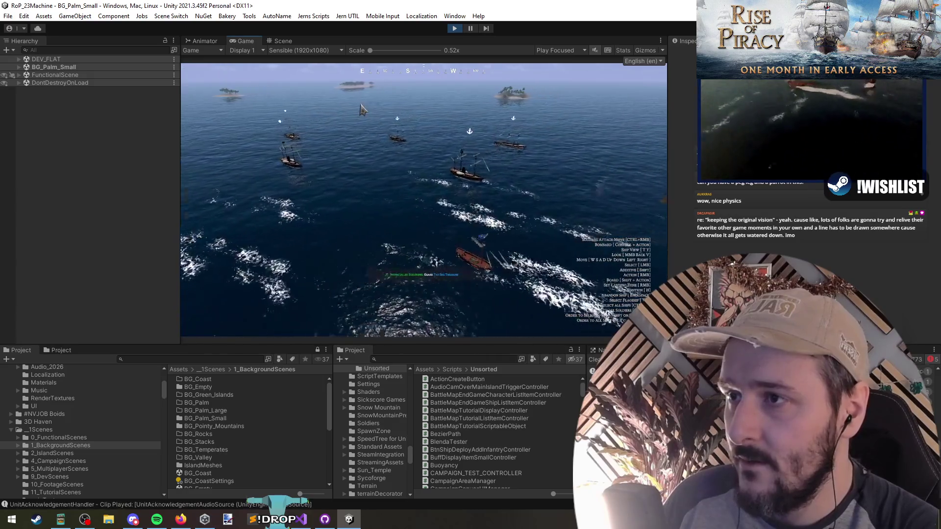
pyautogui.hotkey('ctrl', 'a')
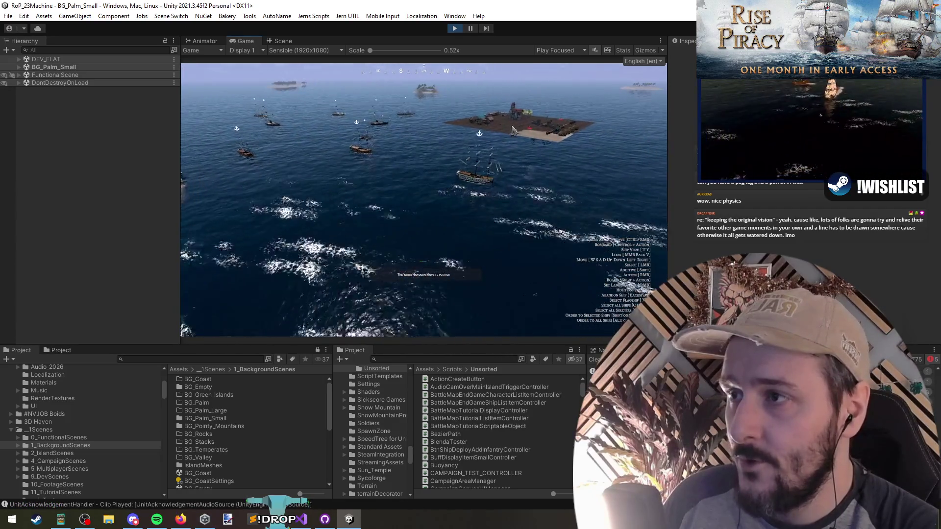
pyautogui.press('h')
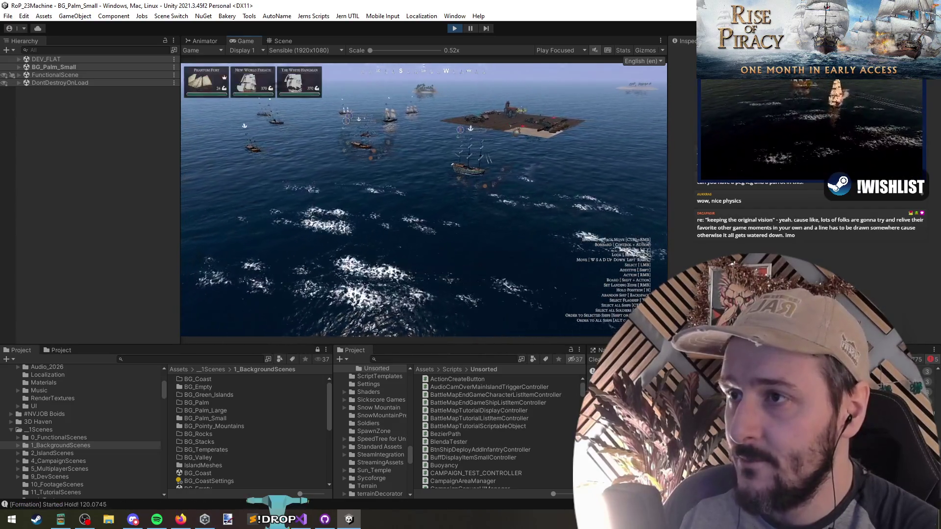
# Focus on a ship, order it to bombard the target area, and move the camera to the island.
pyautogui.scroll(5, 460, 201)
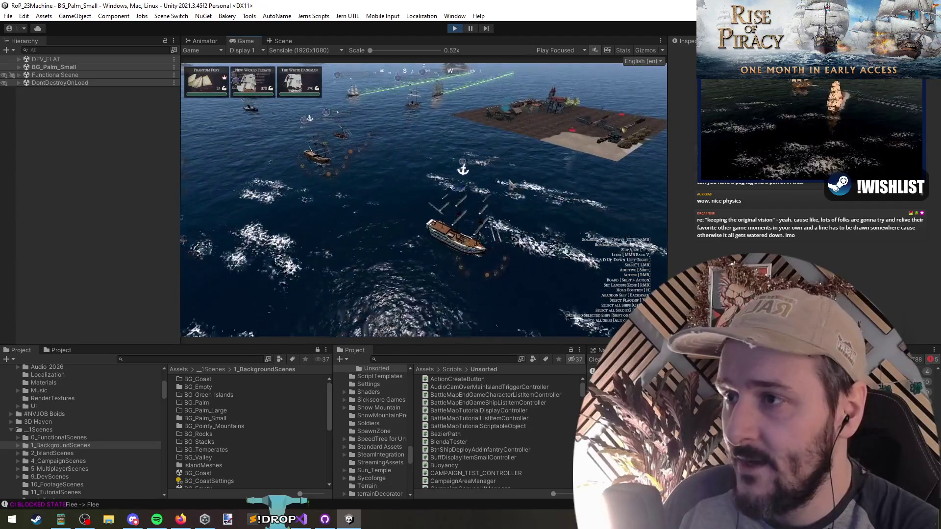
pyautogui.click(452, 219)
pyautogui.scroll(-5, 452, 220)
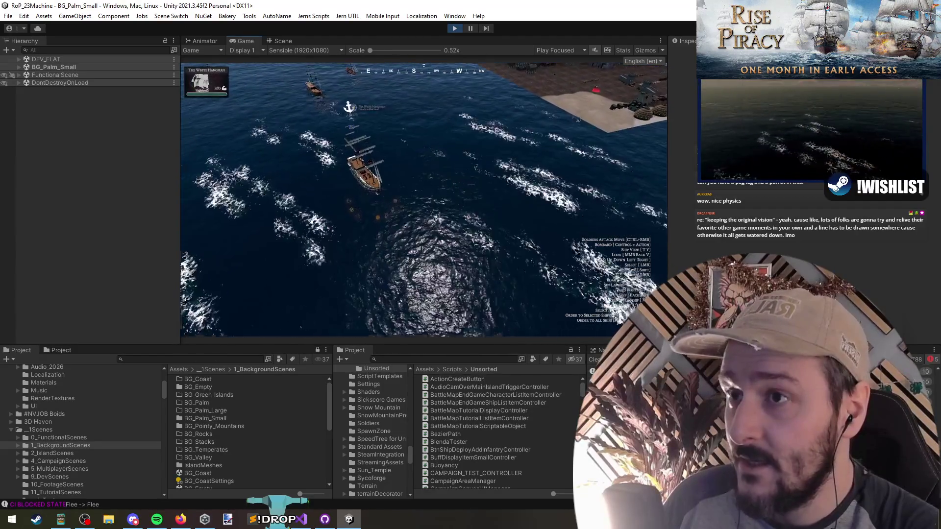
pyautogui.keyDown('ctrl'); pyautogui.rightClick(422, 274); pyautogui.keyUp('ctrl')
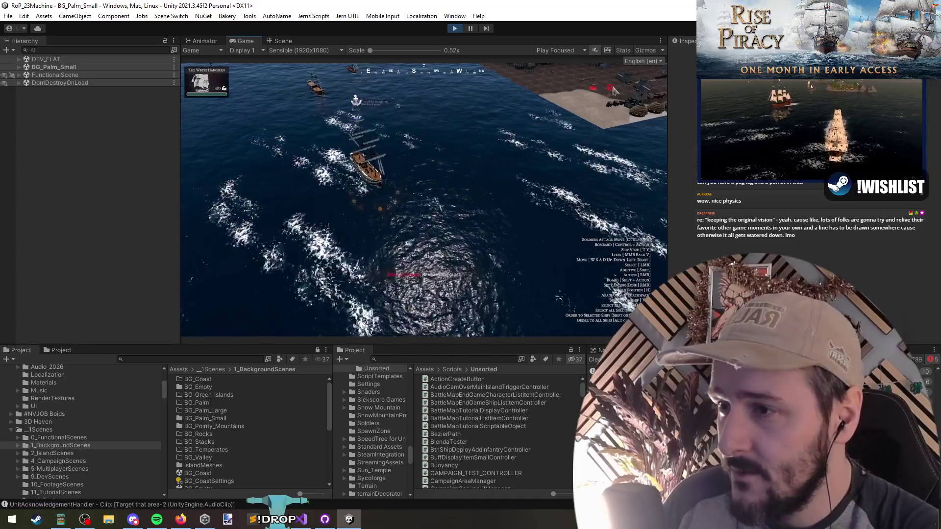
pyautogui.scroll(3, 598, 125)
pyautogui.scroll(-2, 598, 125)
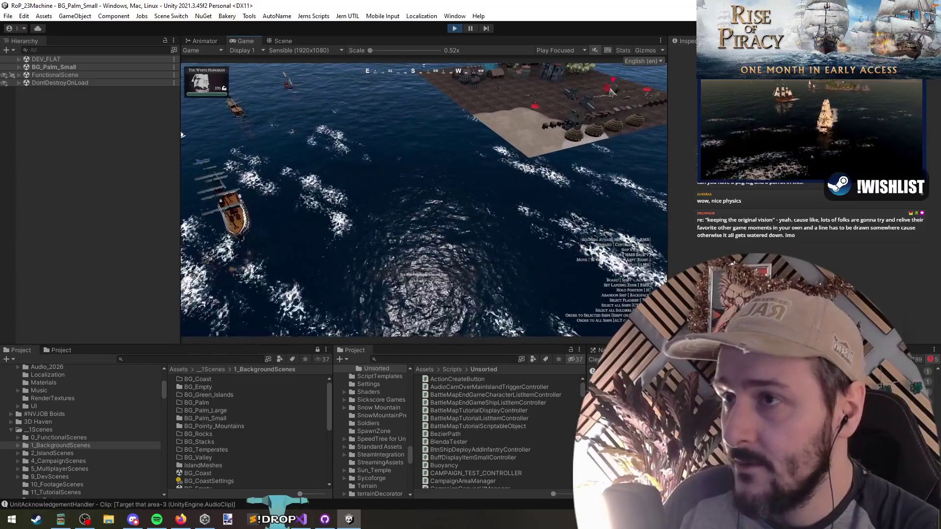
pyautogui.click(559, 108)
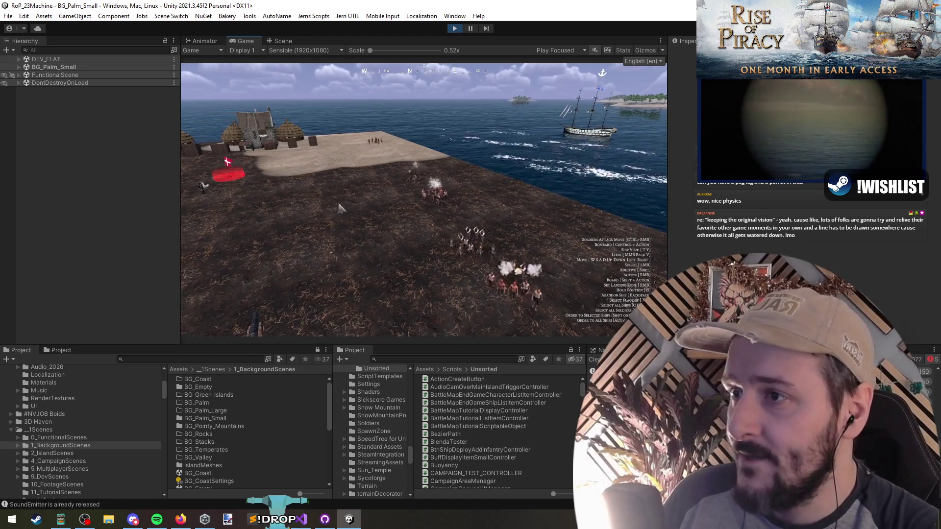
# Move the camera toward the village and beach, and order the soldiers into a new position.
pyautogui.press('a')
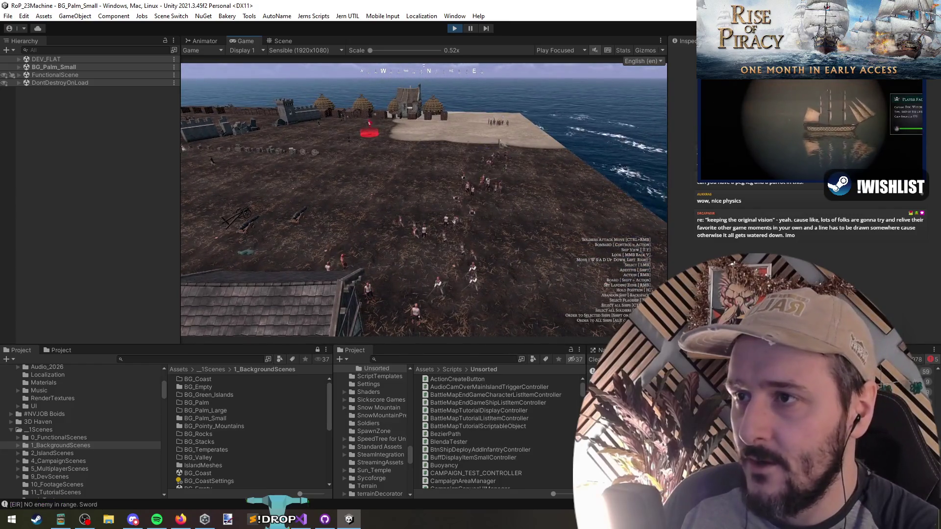
pyautogui.press('a')
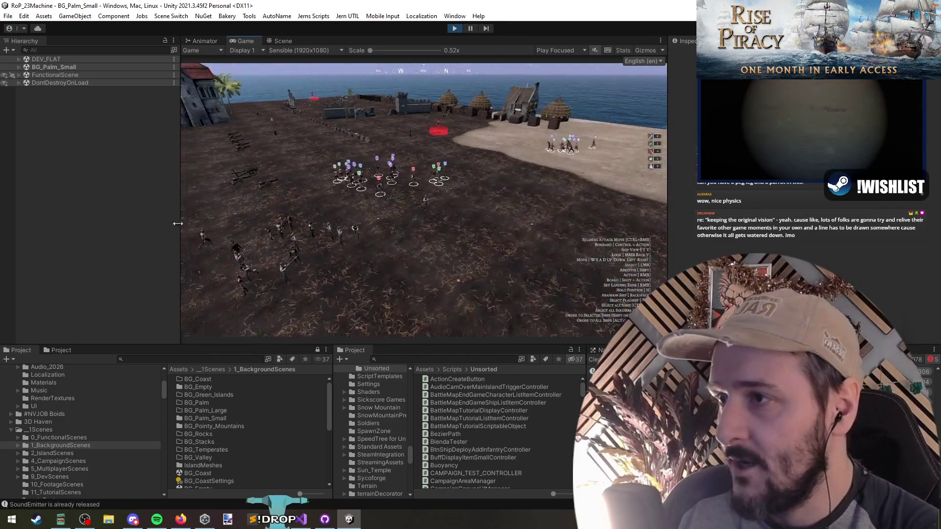
pyautogui.press('w')
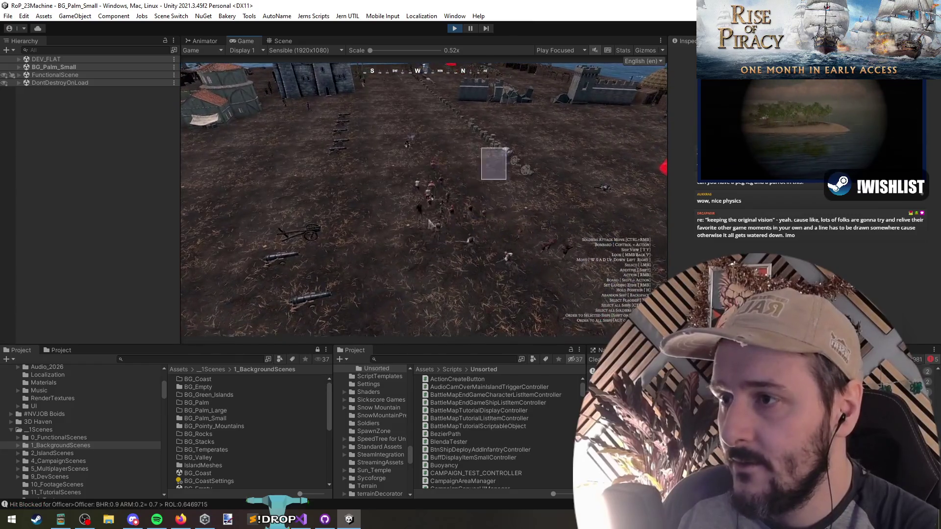
pyautogui.rightClick(388, 246)
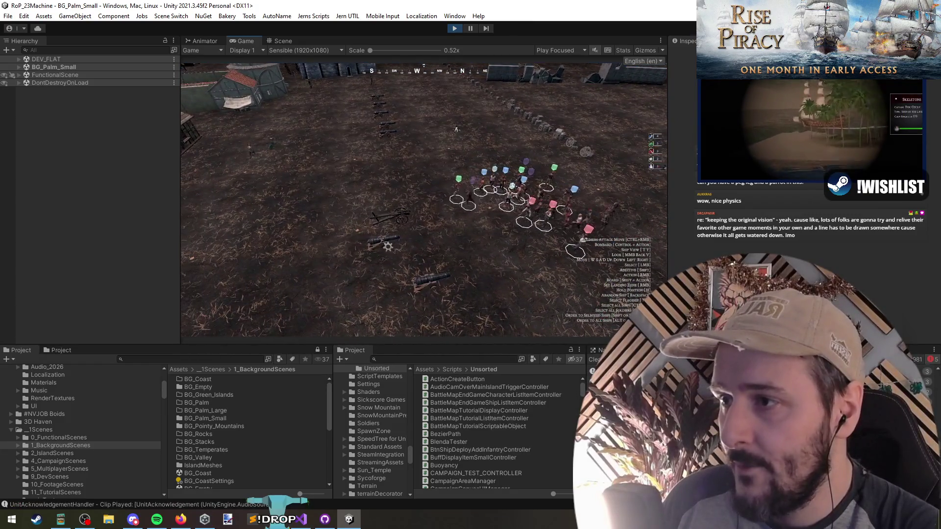
# Sweep the camera across coast and town to the palm courtyard building, then pause the game.
pyautogui.press('e')
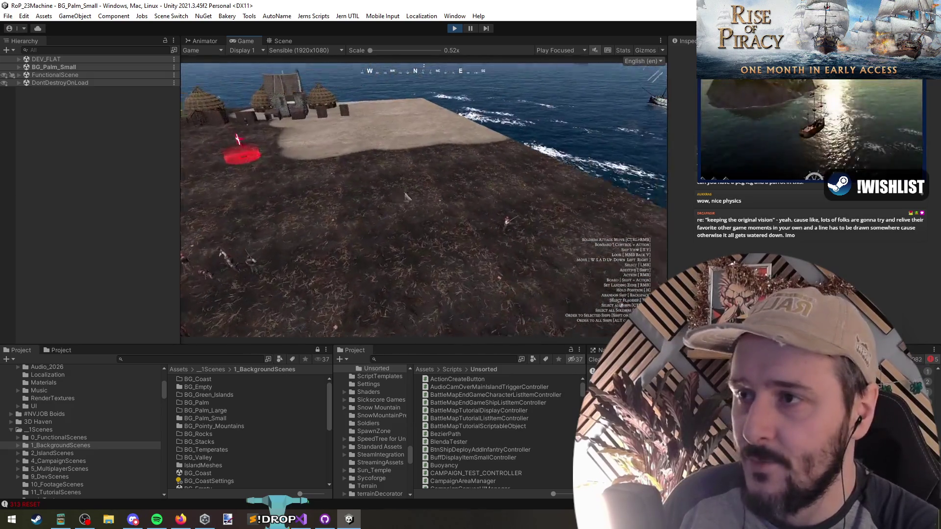
pyautogui.press('a')
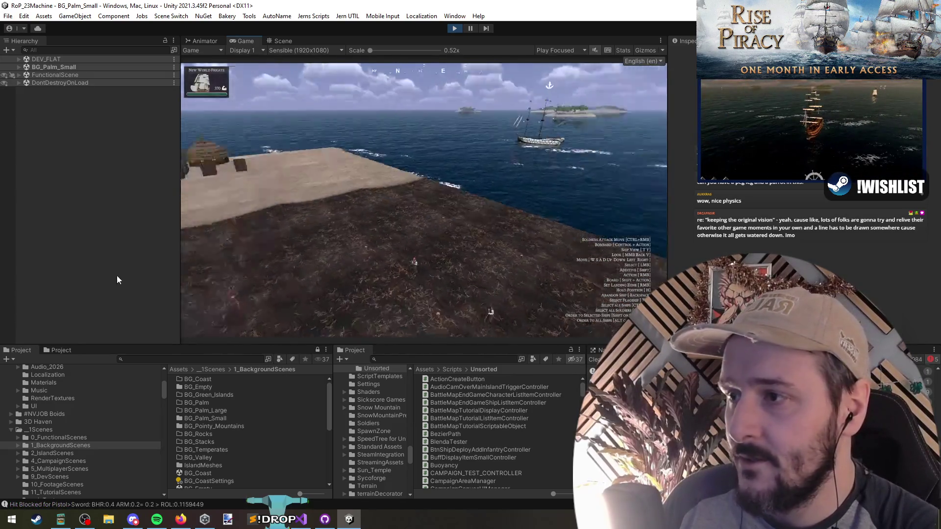
pyautogui.press('q')
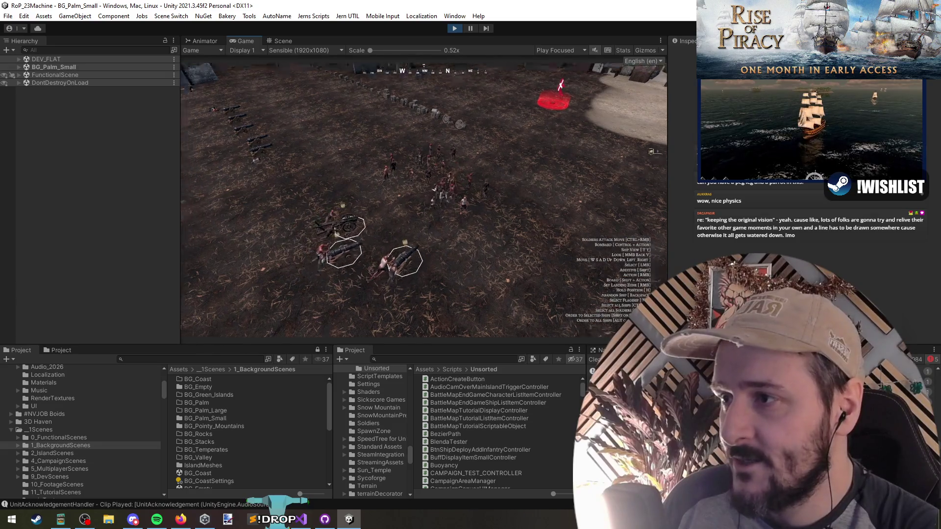
pyautogui.press('s')
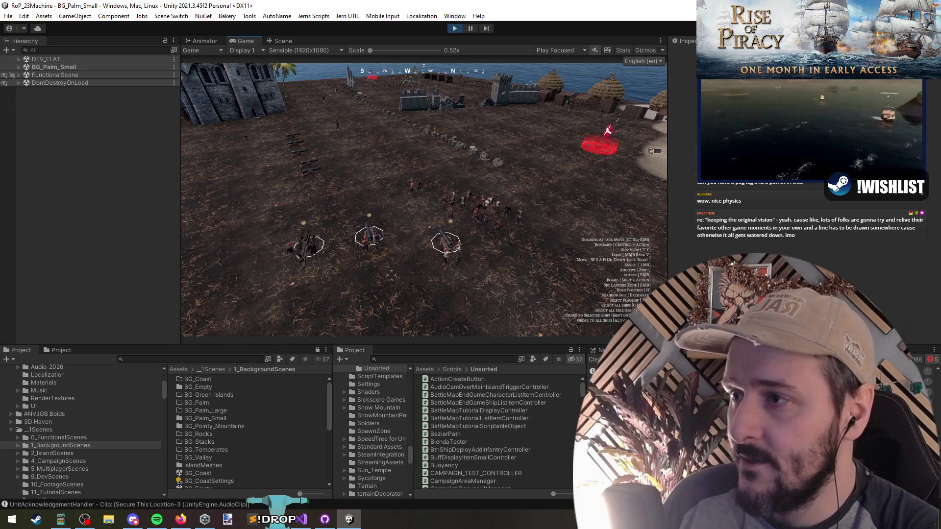
pyautogui.press('w')
pyautogui.press('a')
pyautogui.press('q')
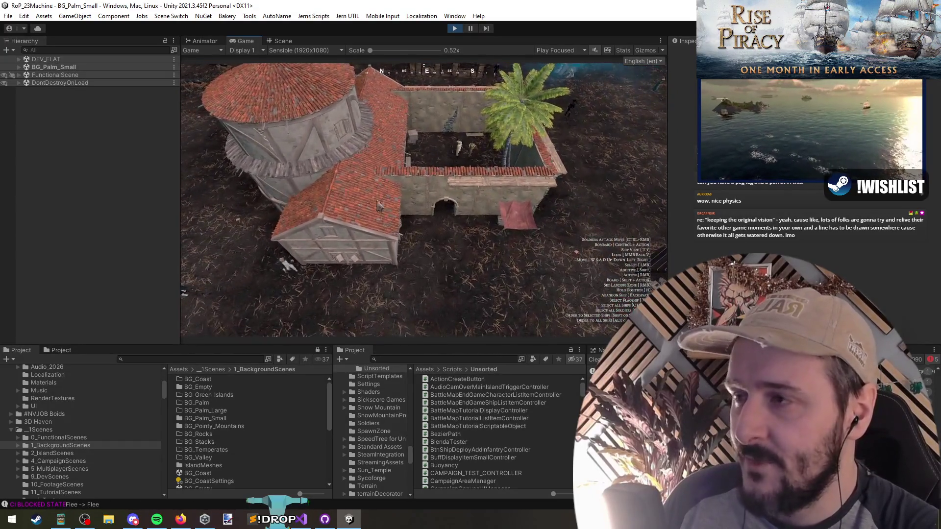
pyautogui.press('s')
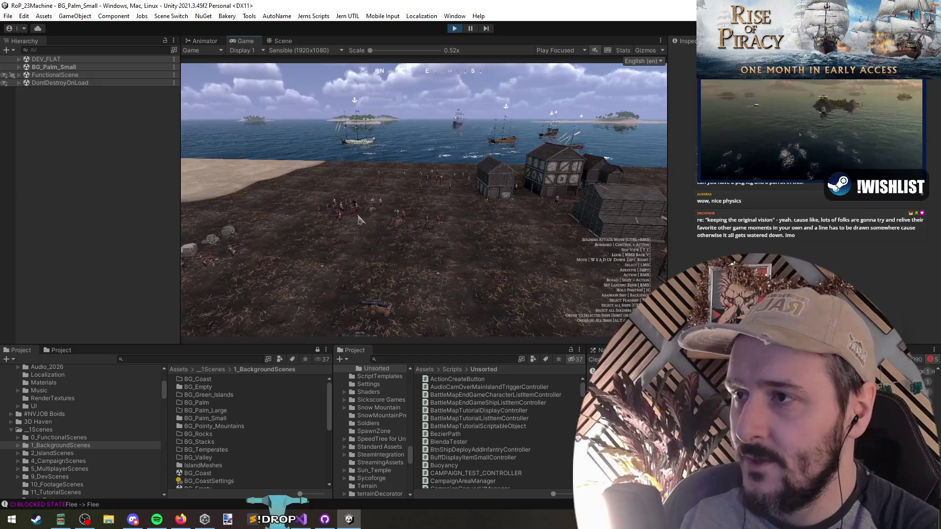
pyautogui.press('e')
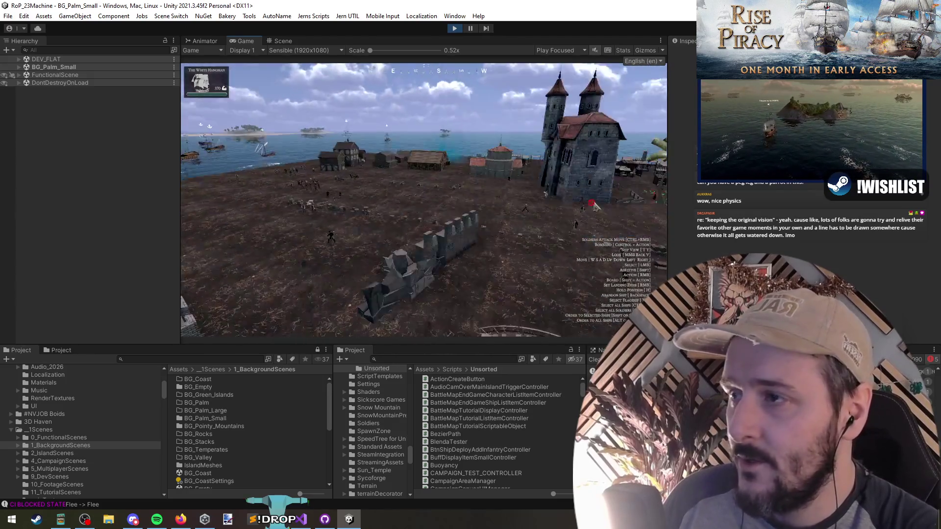
pyautogui.press('q')
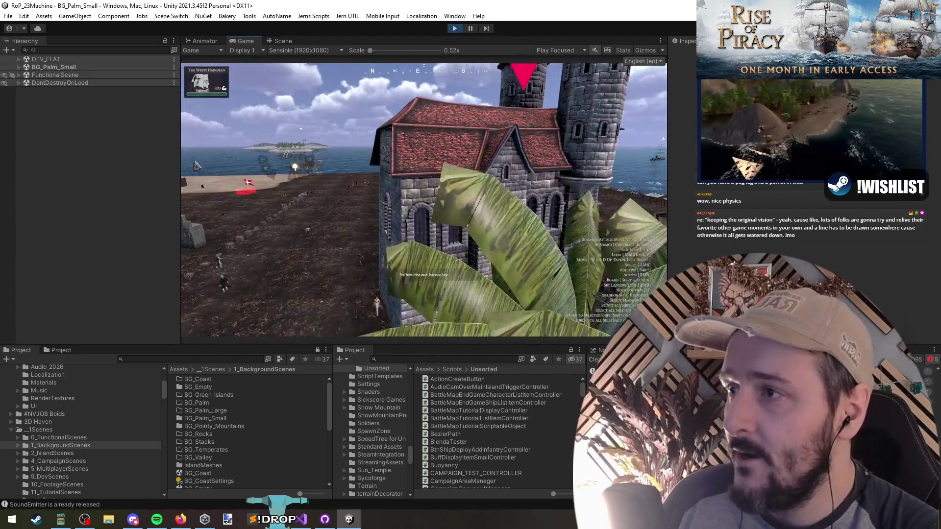
pyautogui.scroll(-5, 209, 163)
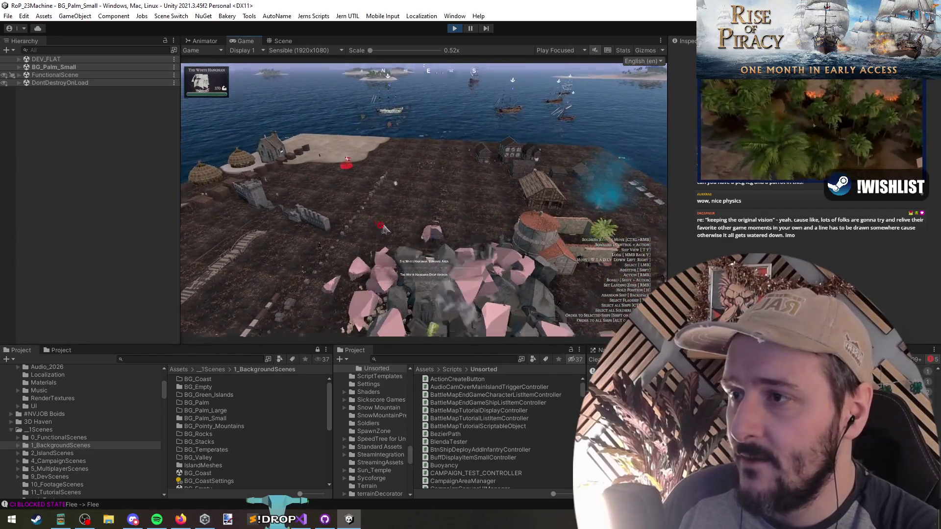
pyautogui.scroll(5, 383, 228)
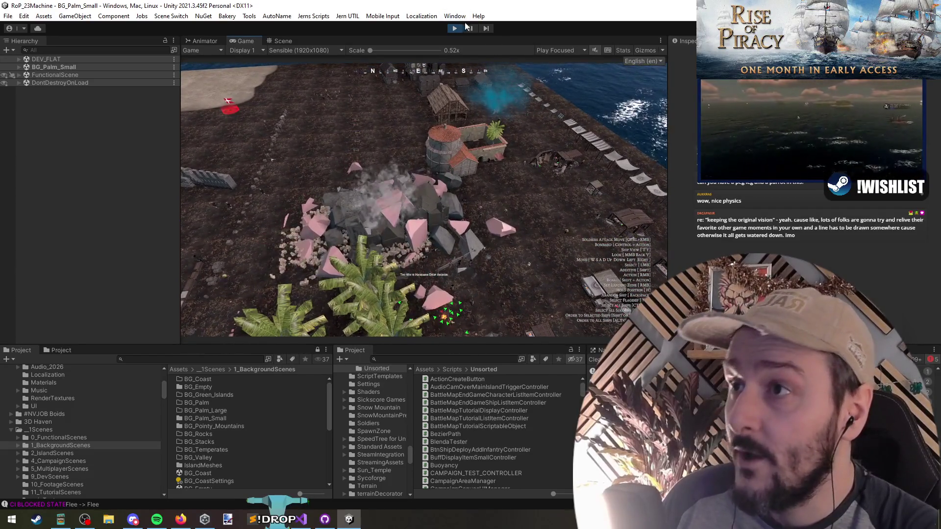
pyautogui.click(469, 28)
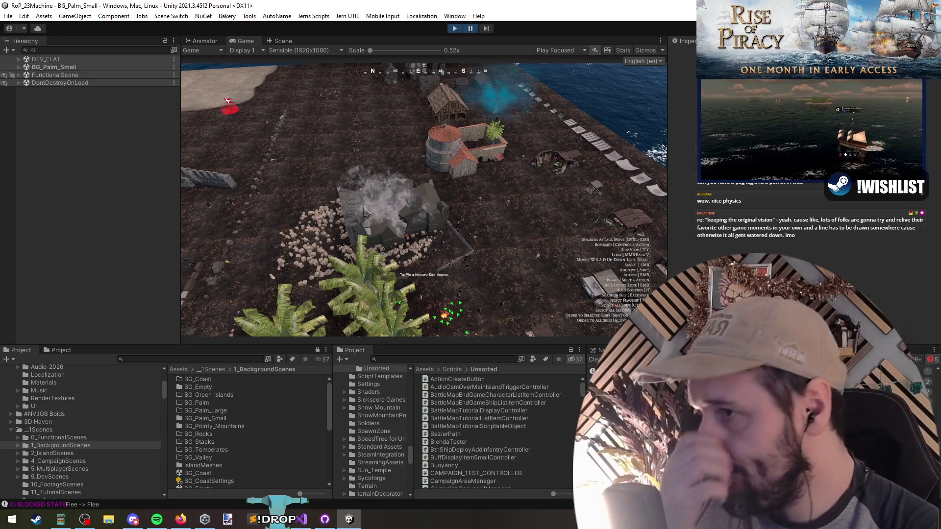
# Switch to the Scene view, filter the Hierarchy by 'smoke' and frame PyreSmoke, Gunsmoke and SmokeEffect.
pyautogui.click(273, 42)
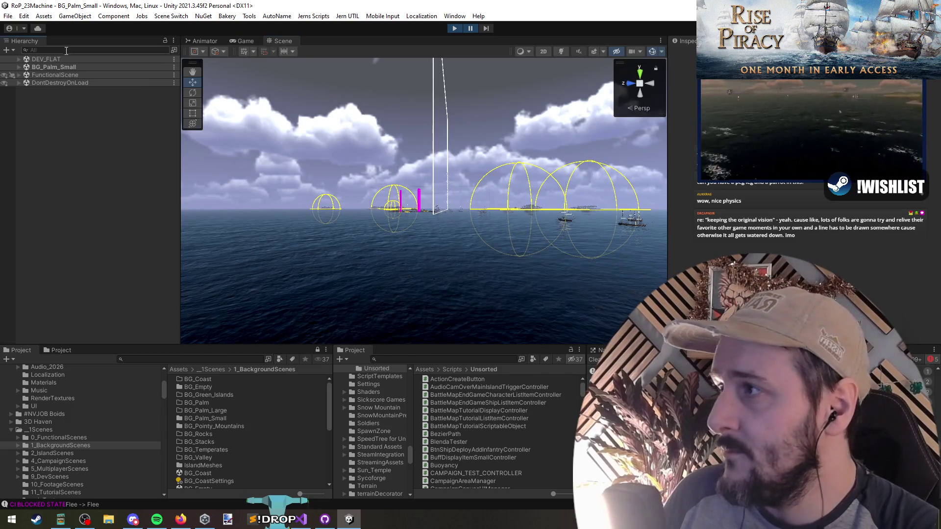
pyautogui.write('smoke')
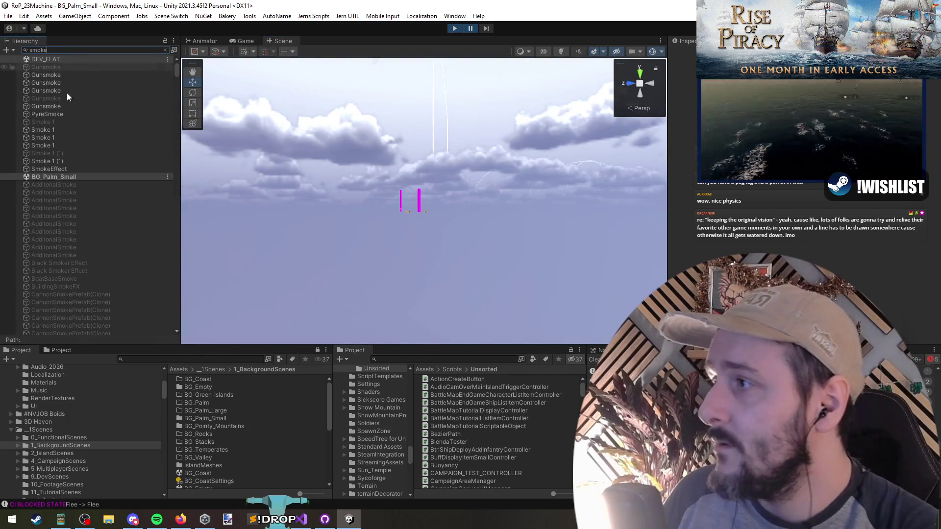
pyautogui.doubleClick(58, 114)
pyautogui.doubleClick(64, 106)
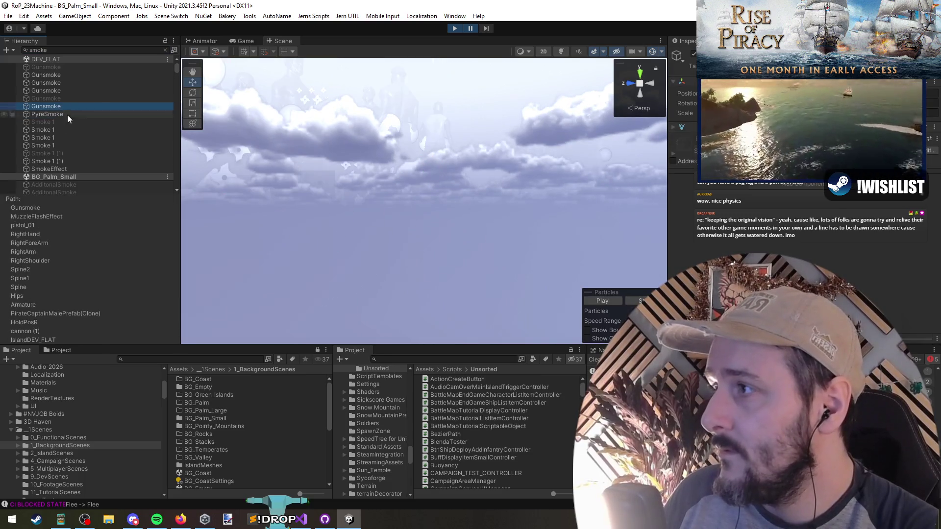
pyautogui.doubleClick(58, 169)
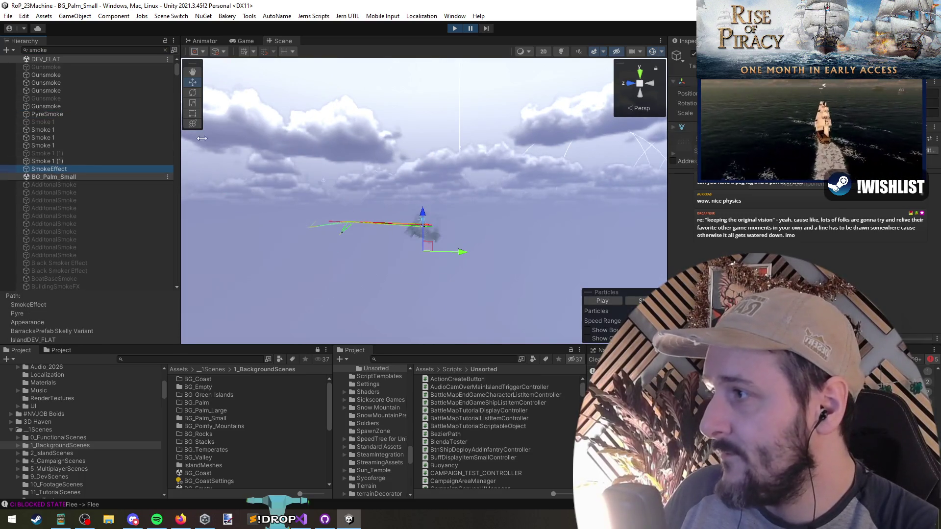
# Toggle scene lighting, object visibility, gizmos and effects while orbiting around the smoke.
pyautogui.click(562, 52)
pyautogui.moveTo(470, 206)
pyautogui.mouseDown()
pyautogui.moveTo(463, 245)
pyautogui.moveTo(436, 197)
pyautogui.moveTo(439, 110)
pyautogui.mouseUp()
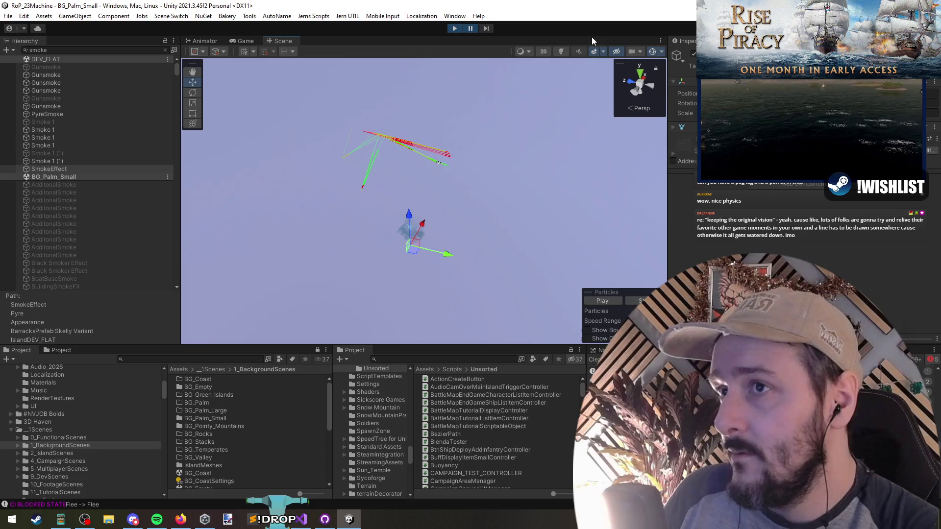
pyautogui.click(617, 52)
pyautogui.moveTo(335, 193)
pyautogui.mouseDown()
pyautogui.moveTo(427, 183)
pyautogui.moveTo(376, 187)
pyautogui.mouseUp()
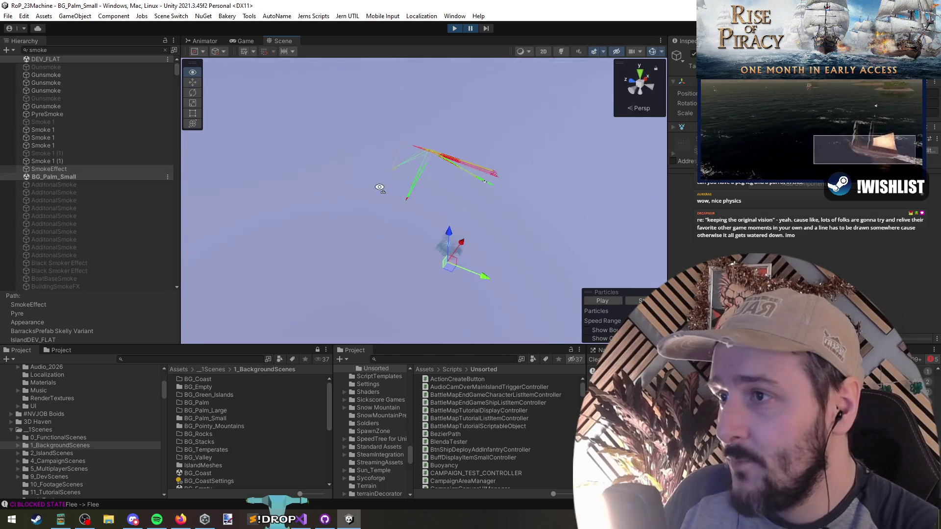
pyautogui.click(654, 52)
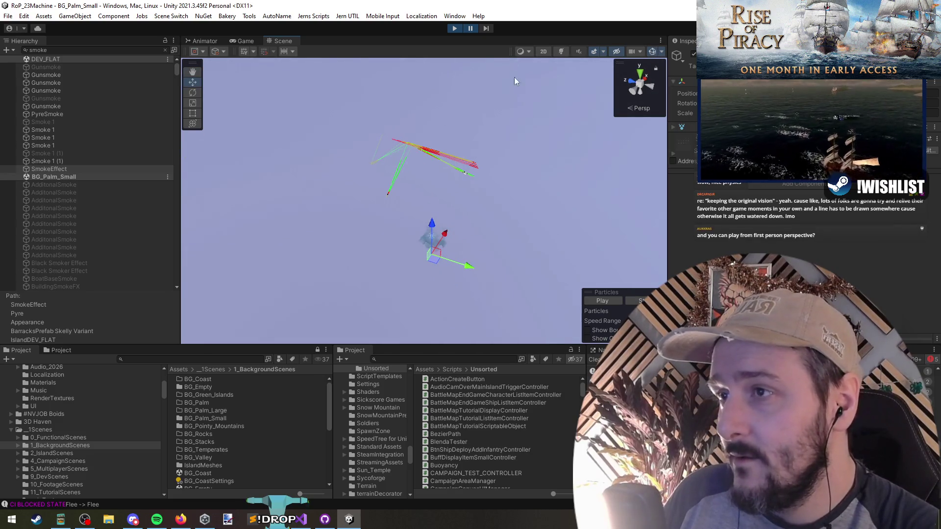
pyautogui.click(472, 28)
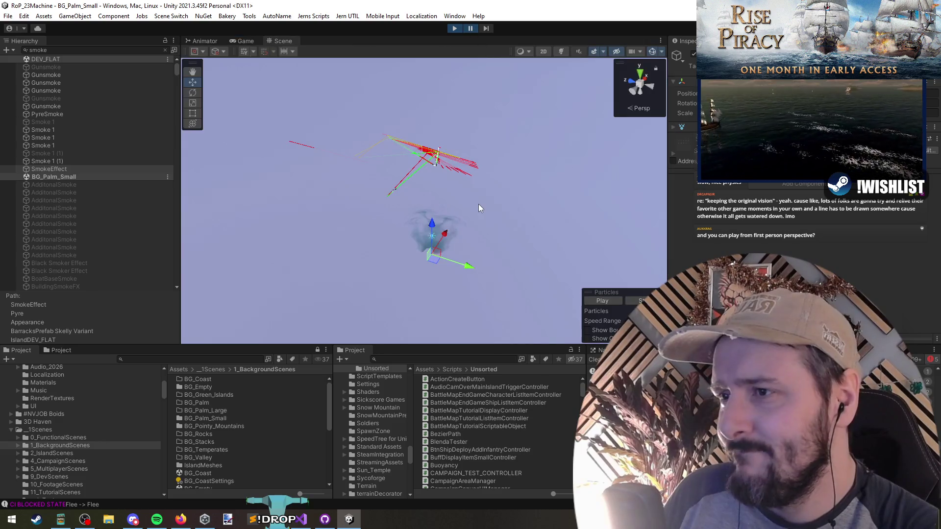
pyautogui.moveTo(479, 204)
pyautogui.mouseDown()
pyautogui.moveTo(484, 210)
pyautogui.moveTo(246, 216)
pyautogui.moveTo(195, 151)
pyautogui.moveTo(198, 79)
pyautogui.mouseUp()
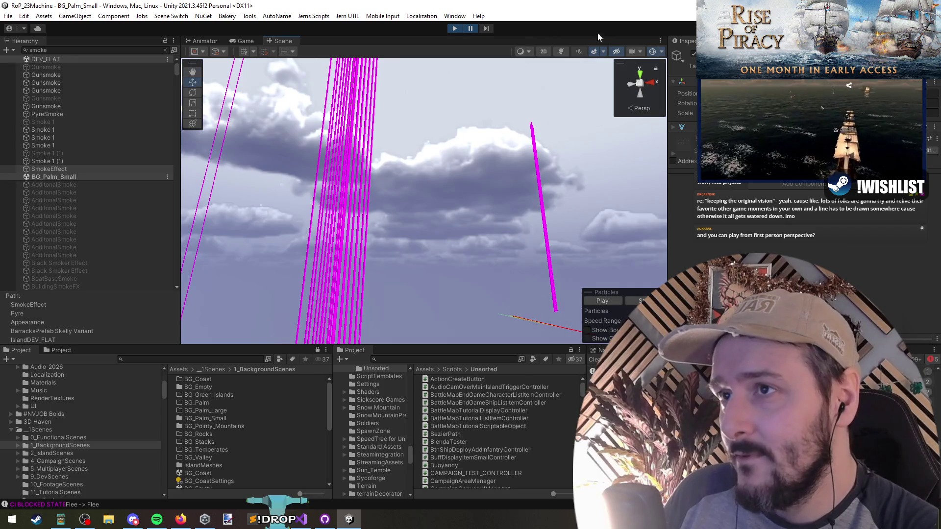
pyautogui.click(595, 51)
pyautogui.moveTo(589, 69); pyautogui.dragTo(565, 85)
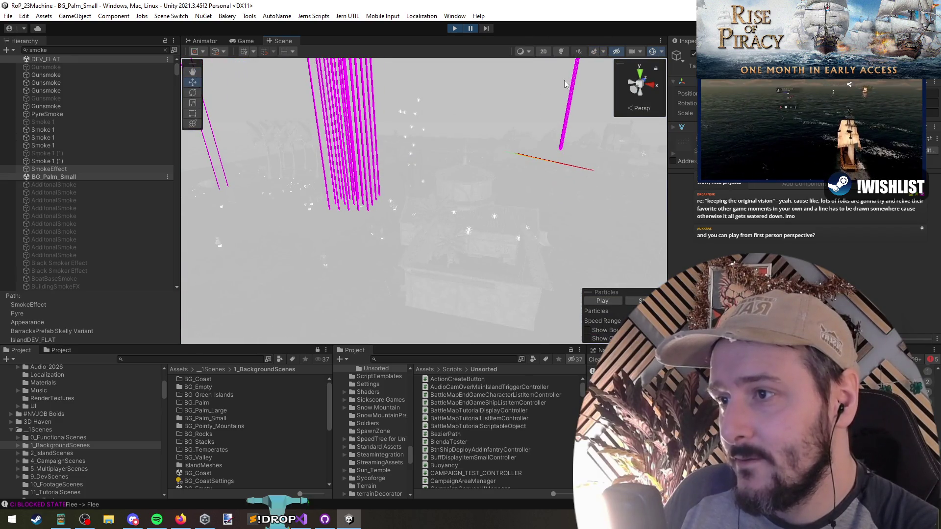
# Clear the smoke filter, re-enable scene effects and select the destroyed building's smoke effect.
pyautogui.click(165, 51)
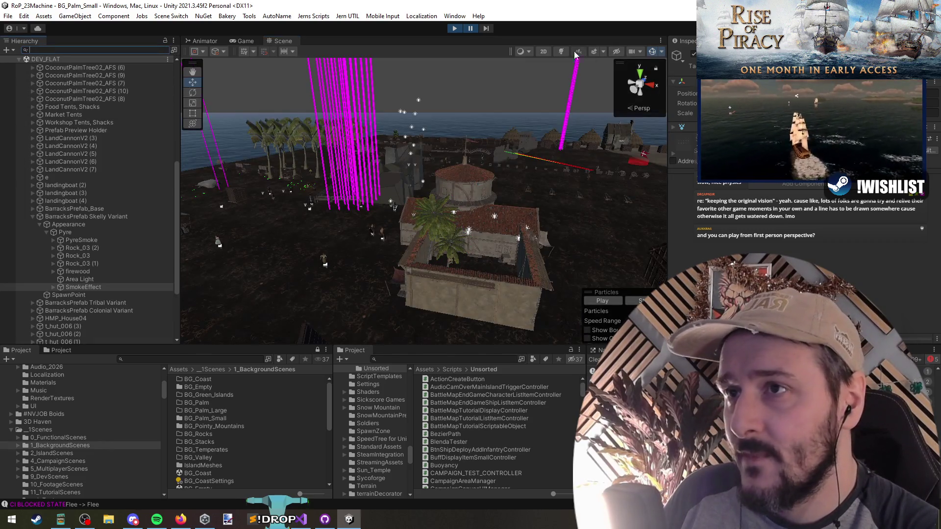
pyautogui.click(599, 53)
pyautogui.scroll(3, 437, 212)
pyautogui.moveTo(437, 196)
pyautogui.mouseDown()
pyautogui.moveTo(437, 212)
pyautogui.moveTo(467, 110)
pyautogui.mouseUp()
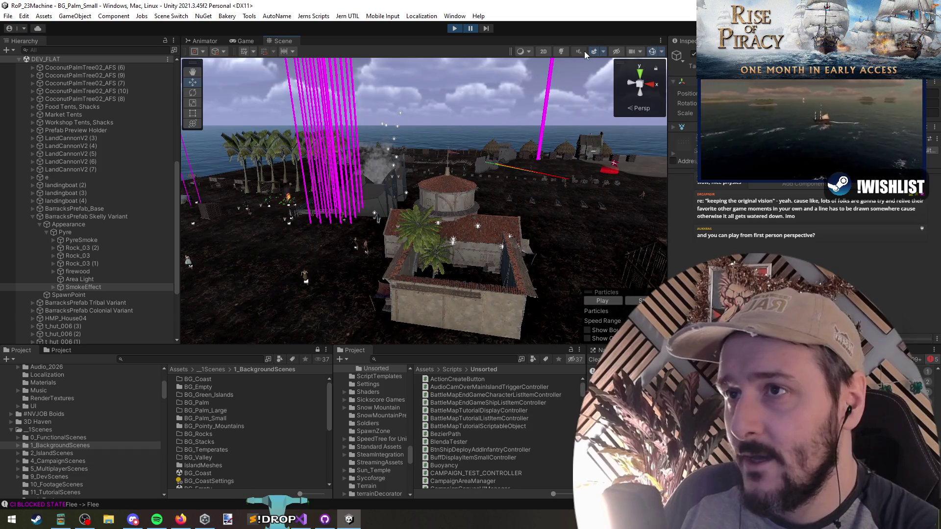
pyautogui.scroll(-5, 436, 211)
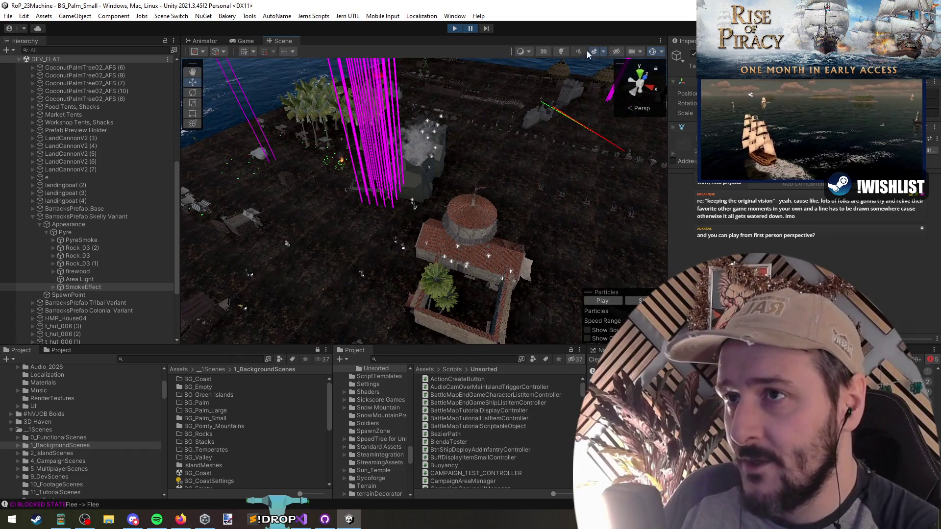
pyautogui.scroll(10, 431, 158)
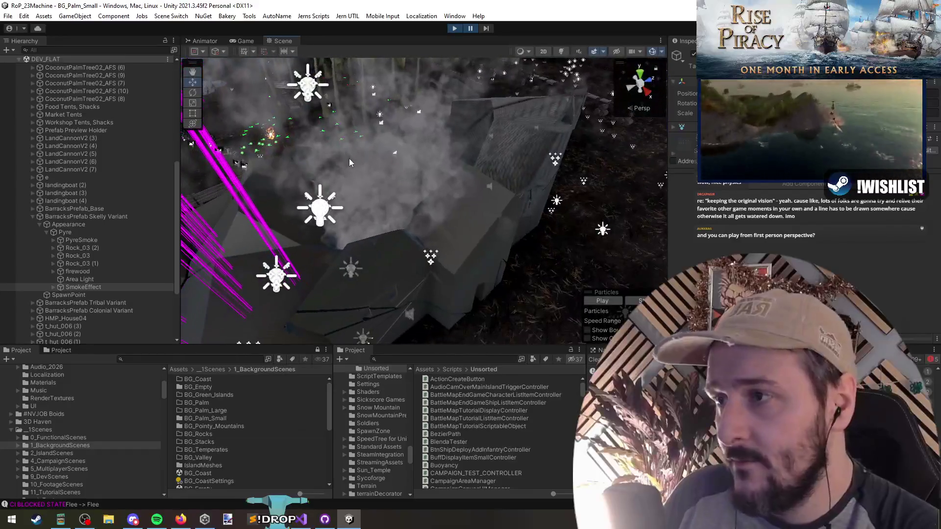
pyautogui.click(349, 162)
# Select BuildingSmokeFX, find its prefab in the Project window and open it in Prefab Mode.
pyautogui.press('f')
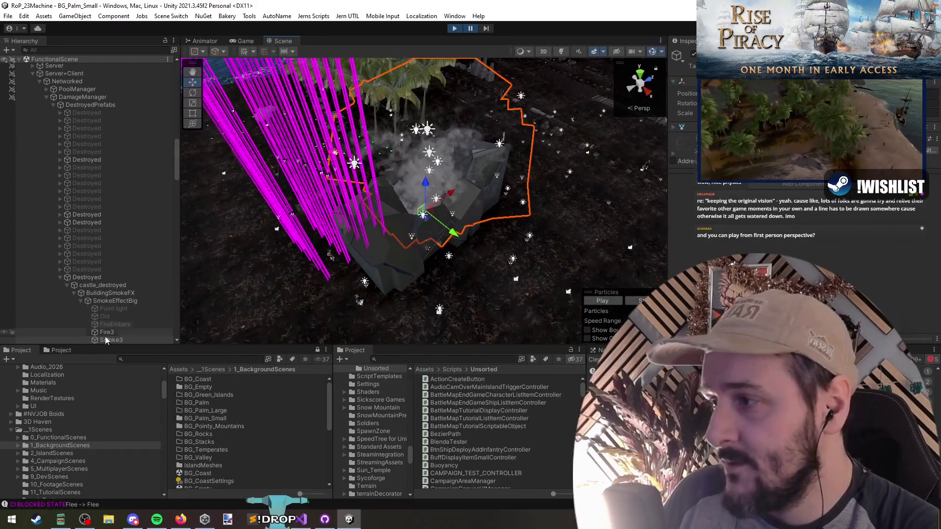
pyautogui.click(110, 294)
pyautogui.click(446, 359)
pyautogui.write('BuildingSmokeFX')
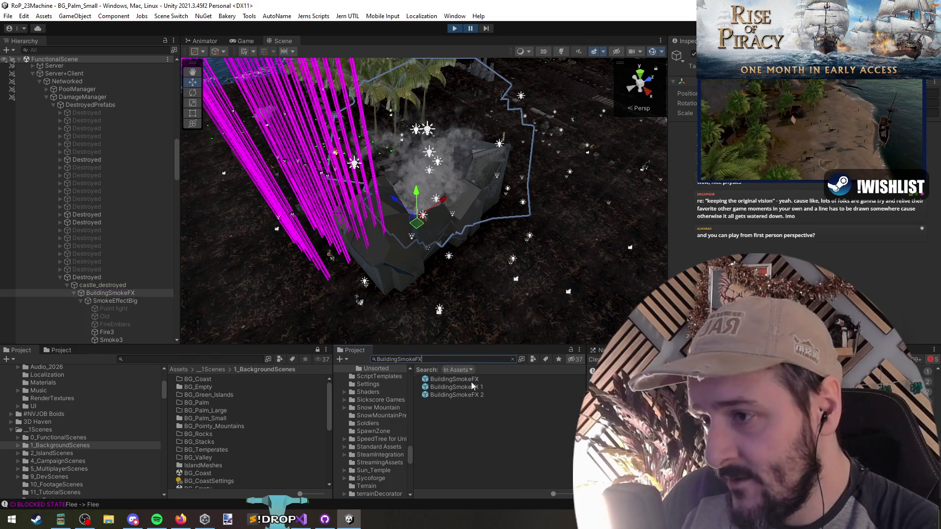
pyautogui.click(471, 380)
pyautogui.doubleClick(471, 381)
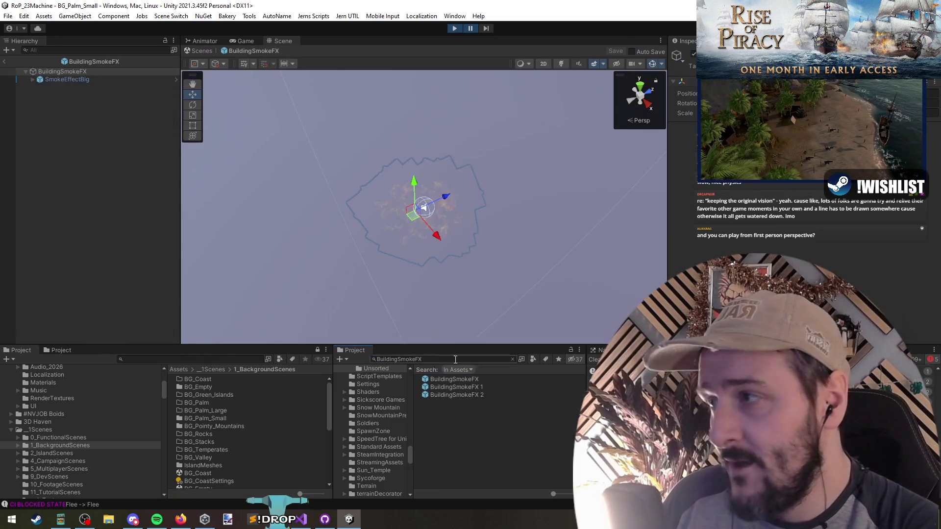
# Browse SmokeEffectBig's particle children, add a BuildingSmokeFXController script to the root, then enter Play mode.
pyautogui.click(75, 80)
pyautogui.press('Right')
pyautogui.press('Down')
pyautogui.press('Down')
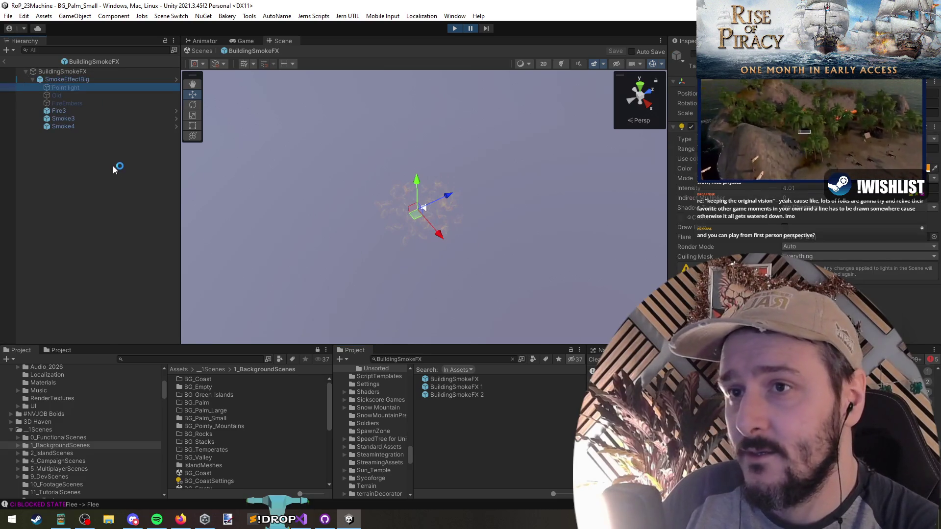
pyautogui.press('Down')
pyautogui.press('Down')
pyautogui.press('Down')
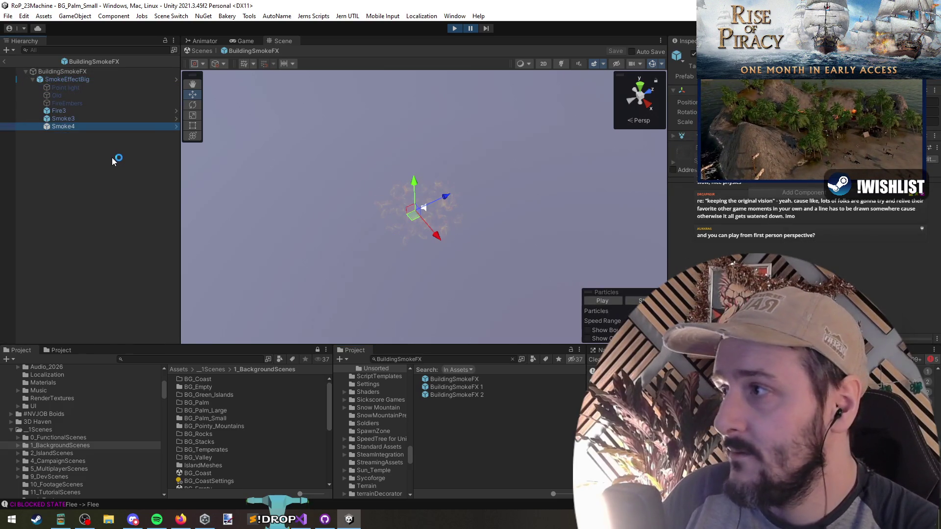
pyautogui.click(64, 71)
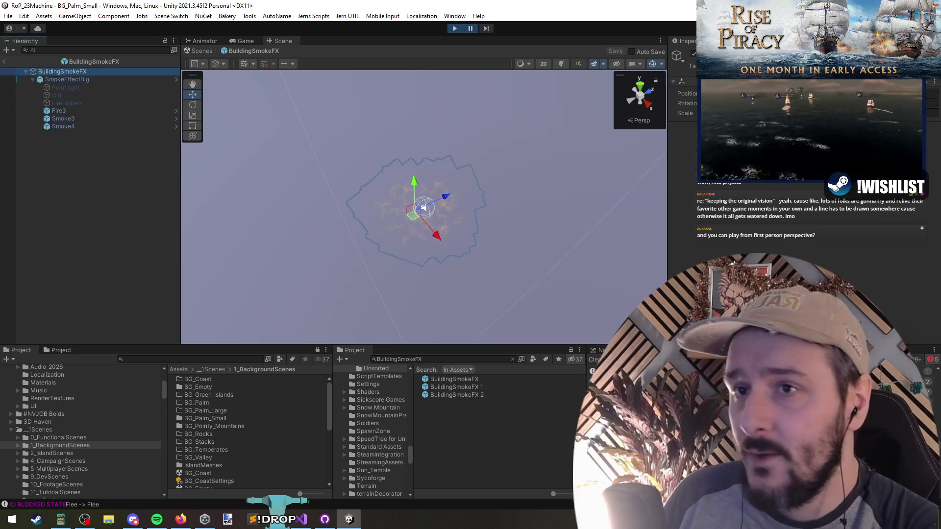
pyautogui.click(679, 170)
pyautogui.click(72, 165)
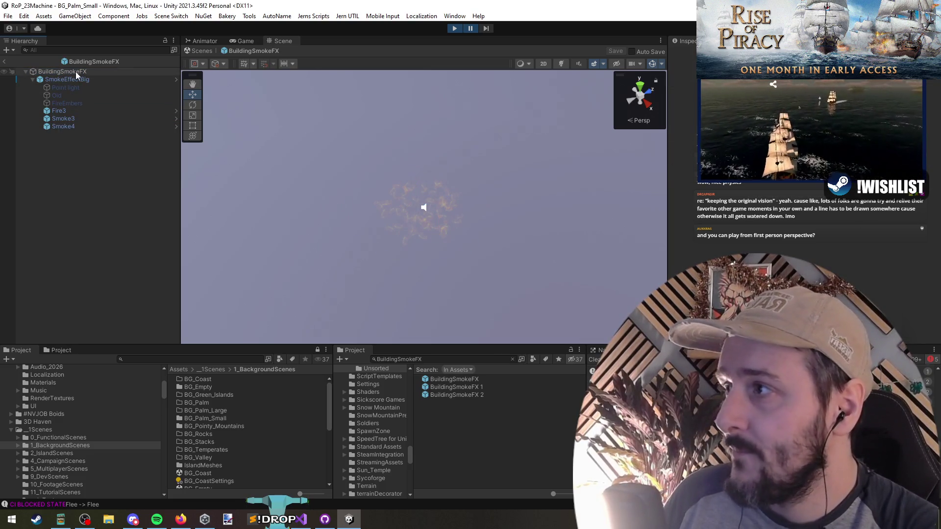
pyautogui.click(742, 185)
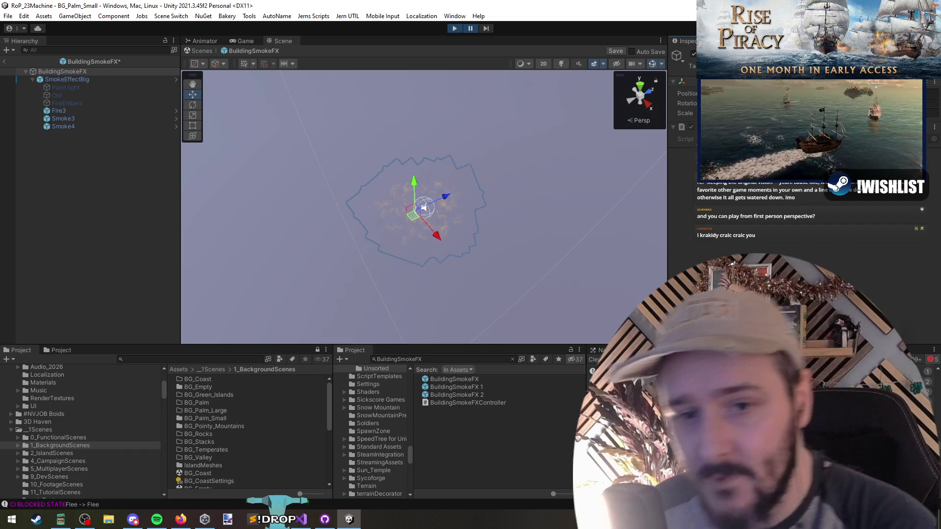
pyautogui.click(455, 28)
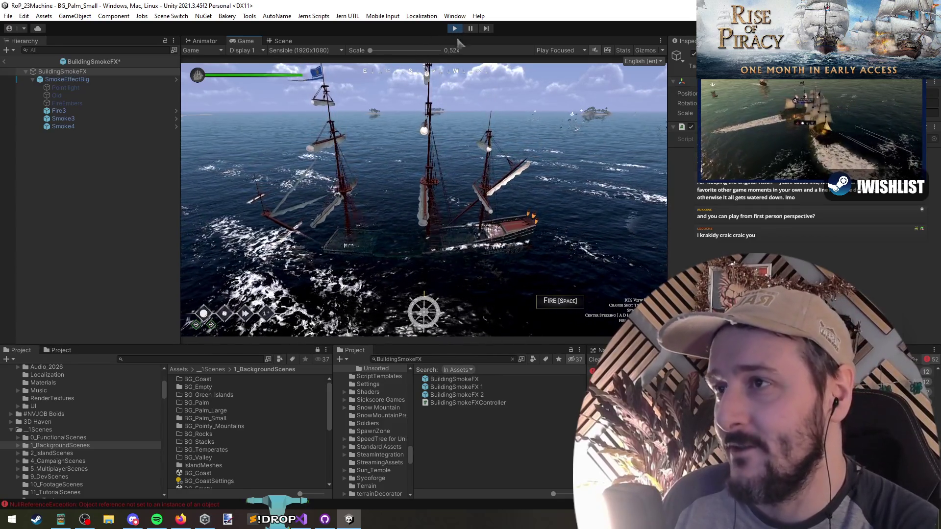
# Stop Play mode after the brief test run.
pyautogui.click(450, 28)
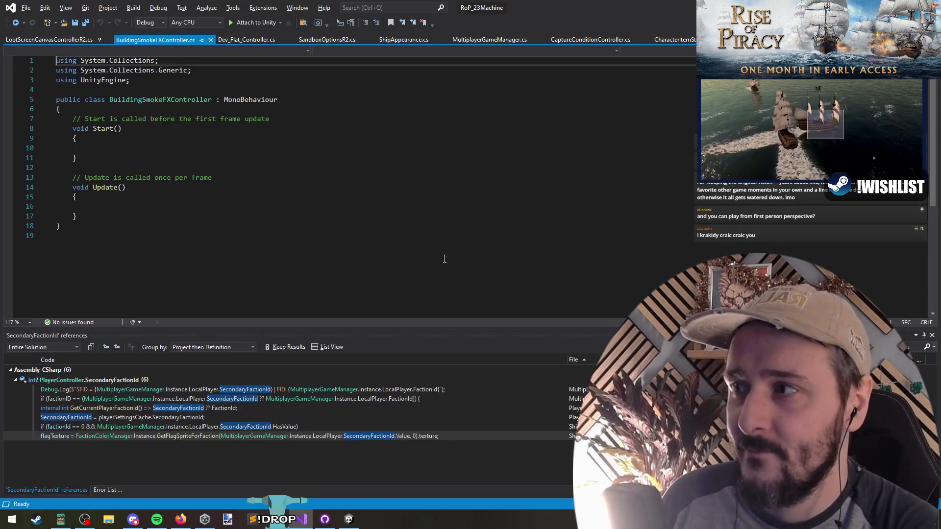
# Delete the default Start and Update methods from BuildingSmokeFXController.cs.
pyautogui.click(117, 216)
pyautogui.moveTo(117, 216); pyautogui.dragTo(125, 120)
pyautogui.press('BackSpace')
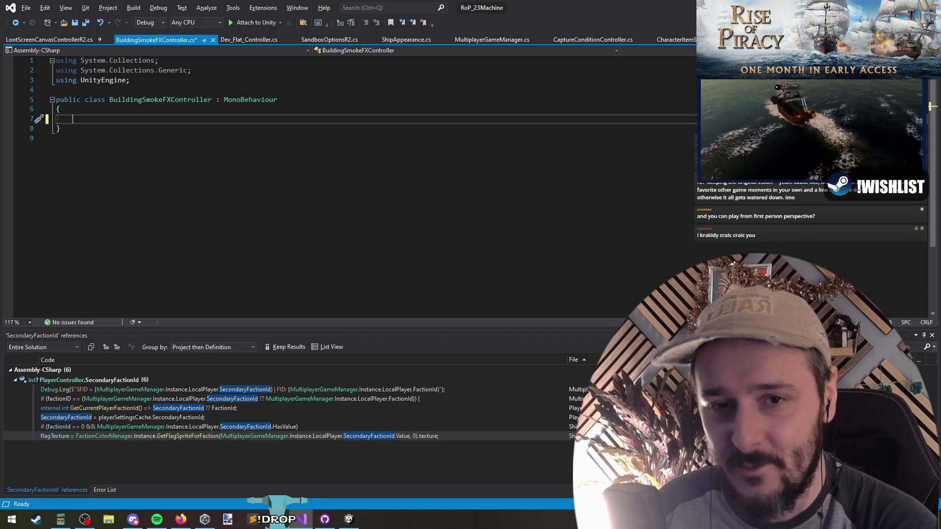
pyautogui.hotkey('alt', 'Tab')
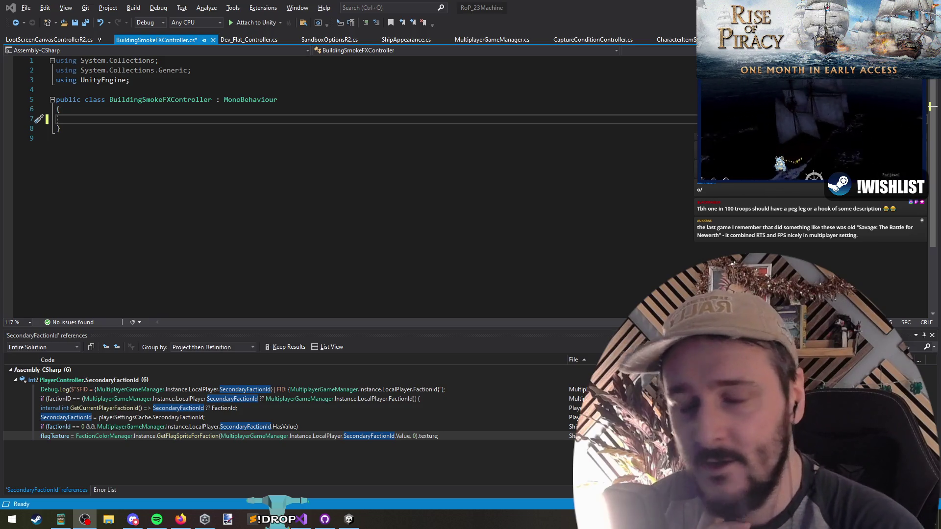
# Inspect the using directives and empty class body, then bring the Unity editor back to the front.
pyautogui.click(127, 119)
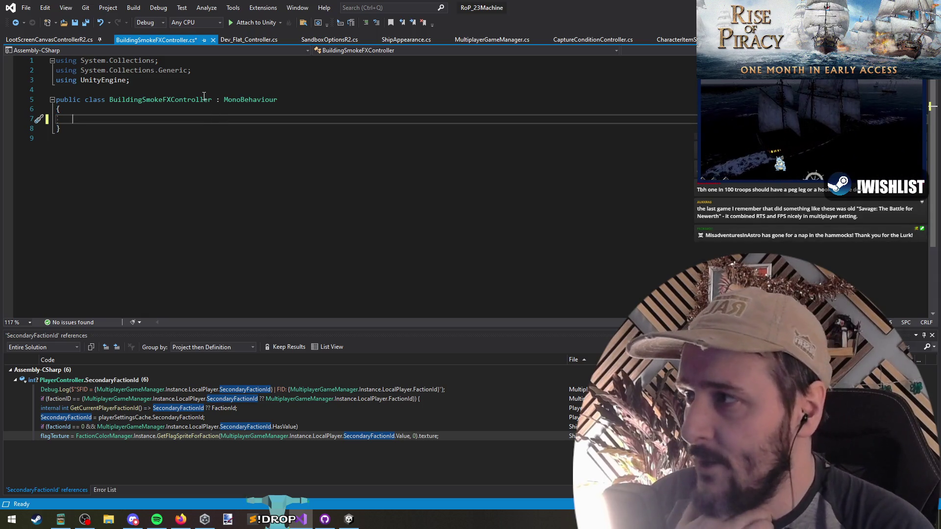
pyautogui.press('Up')
pyautogui.press('Up')
pyautogui.press('Up')
pyautogui.press('Home')
pyautogui.hotkey('shift', 'Up')
pyautogui.hotkey('shift', 'Up')
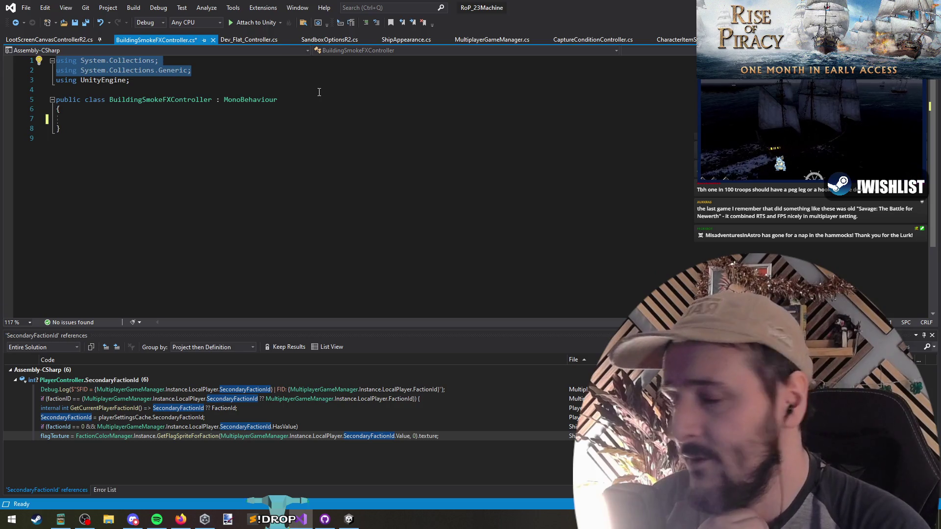
pyautogui.click(353, 119)
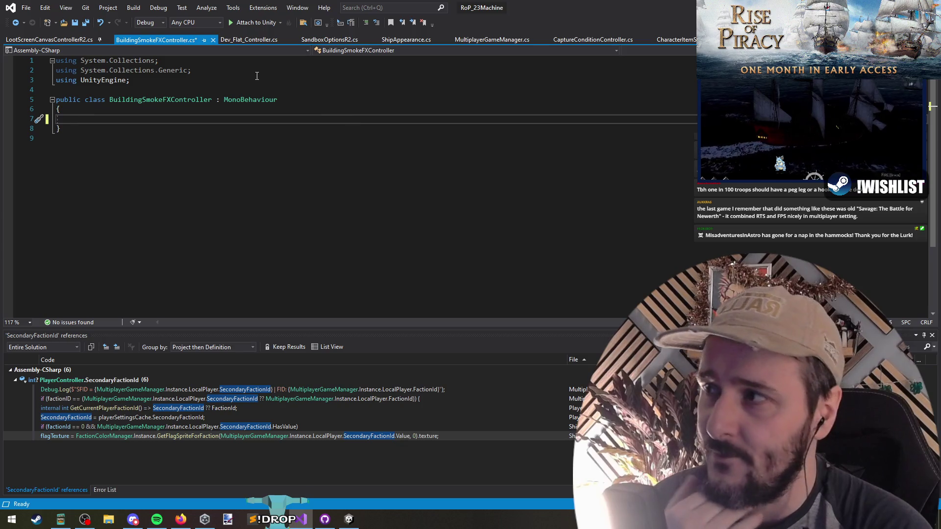
pyautogui.press('Up')
pyautogui.press('Up')
pyautogui.press('Up')
pyautogui.press('End')
pyautogui.click(345, 116)
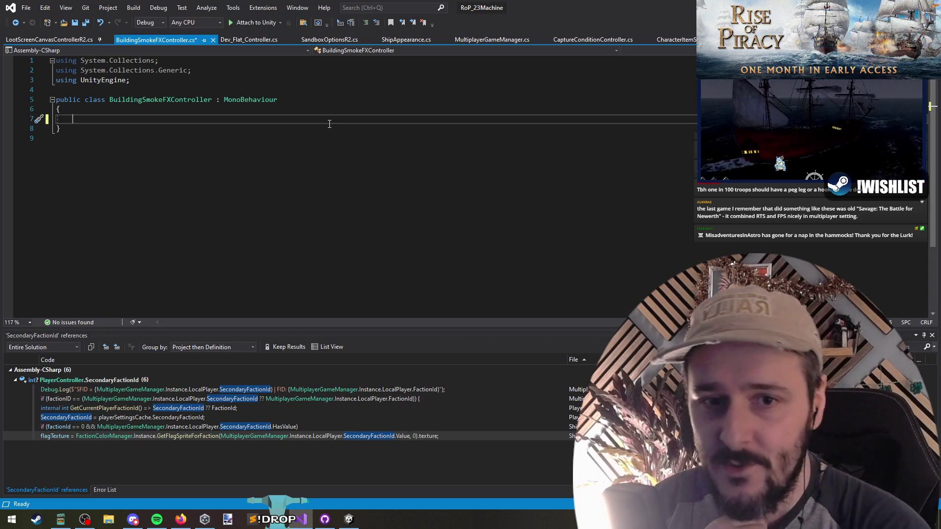
pyautogui.hotkey('alt', 'Tab')
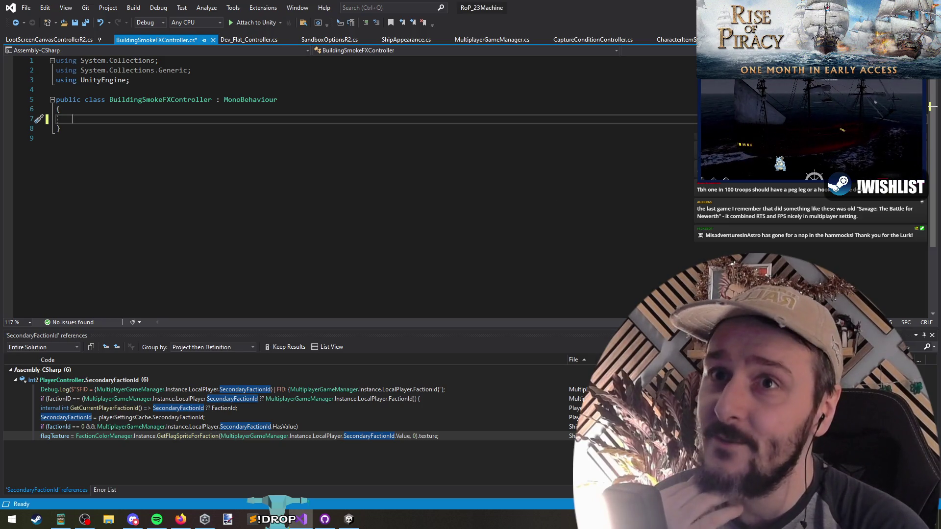
pyautogui.hotkey('alt', 'Tab')
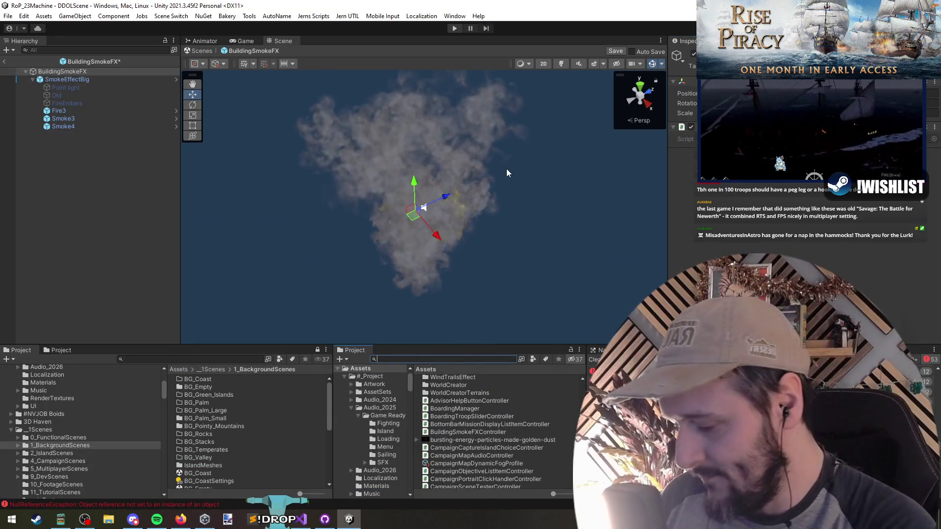
# Search the Project for 'john' and open HF_LongJohnSilver in Paint.NET.
pyautogui.write('j')
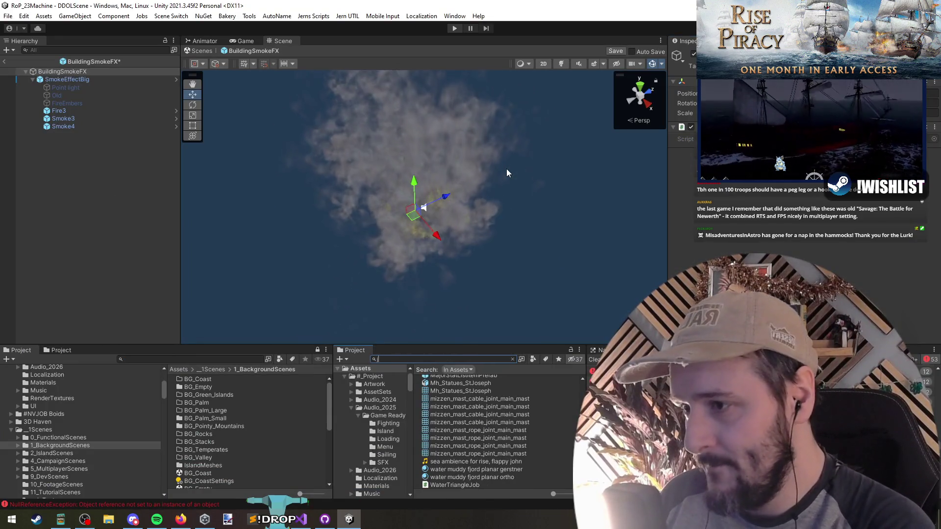
pyautogui.write('ohn')
pyautogui.doubleClick(472, 380)
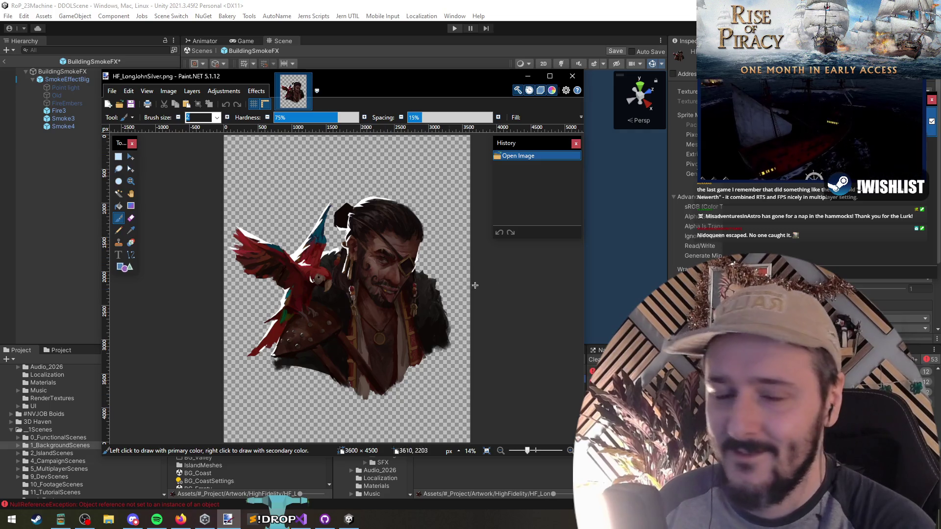
# Close HF_LongJohnSilver, clear the search, then preview and close HF_FerdinandMagellan and HF_Henri.
pyautogui.click(572, 76)
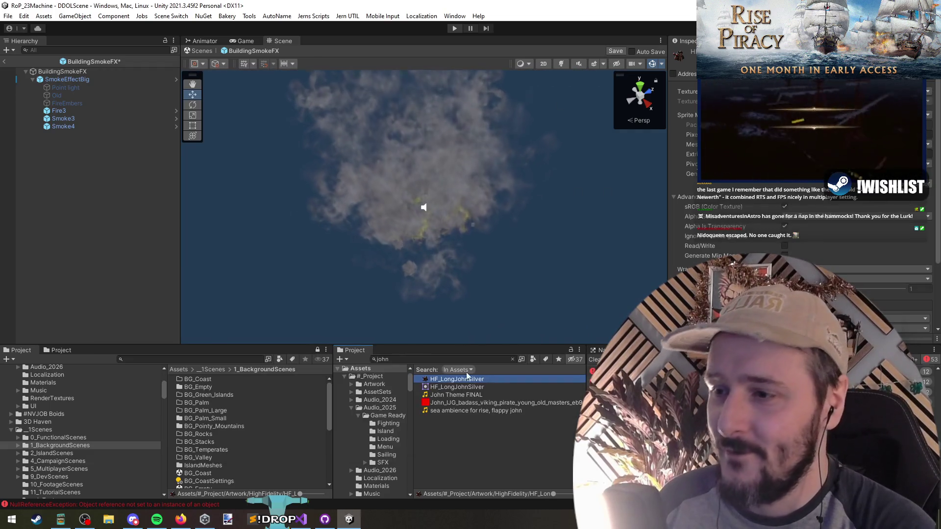
pyautogui.click(514, 360)
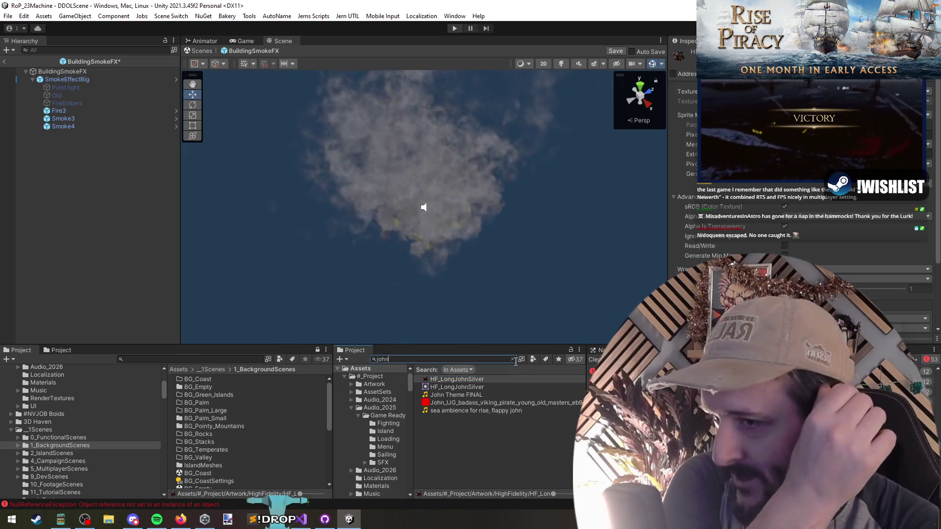
pyautogui.click(513, 359)
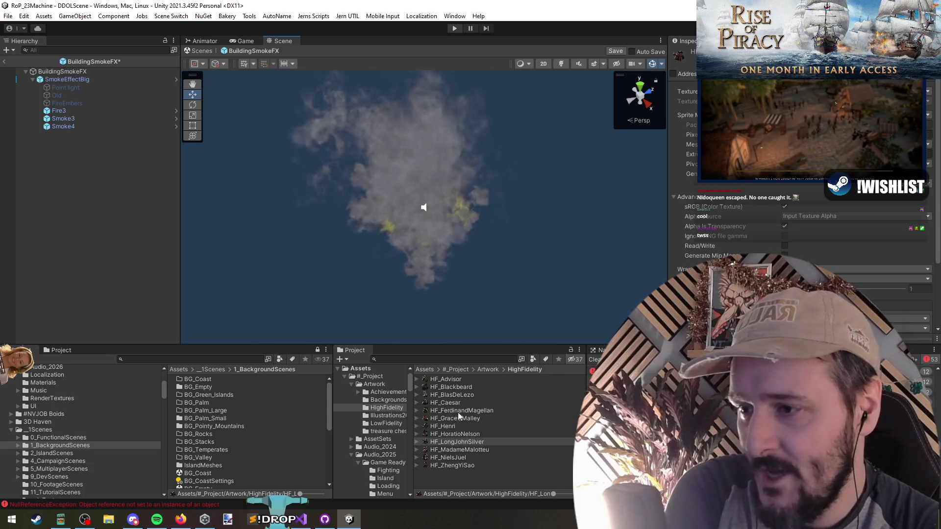
pyautogui.moveTo(478, 414); pyautogui.dragTo(364, 211)
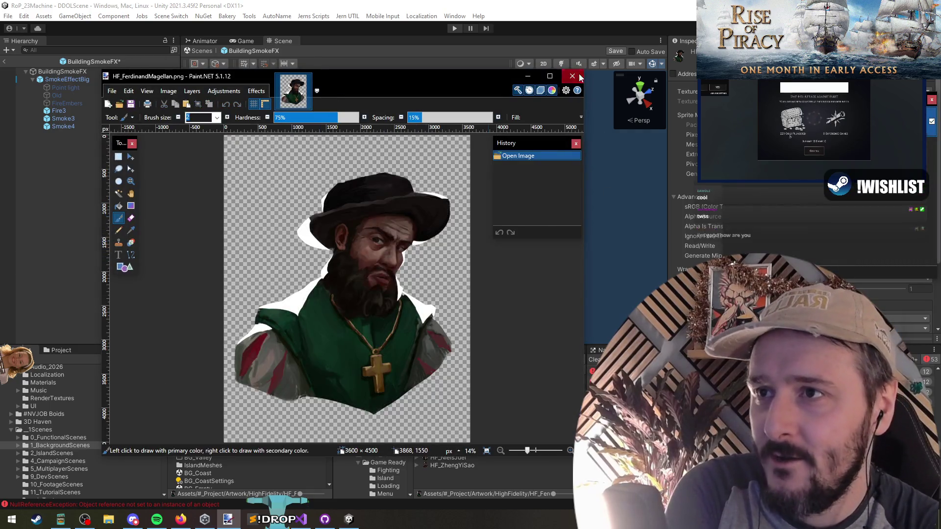
pyautogui.click(579, 78)
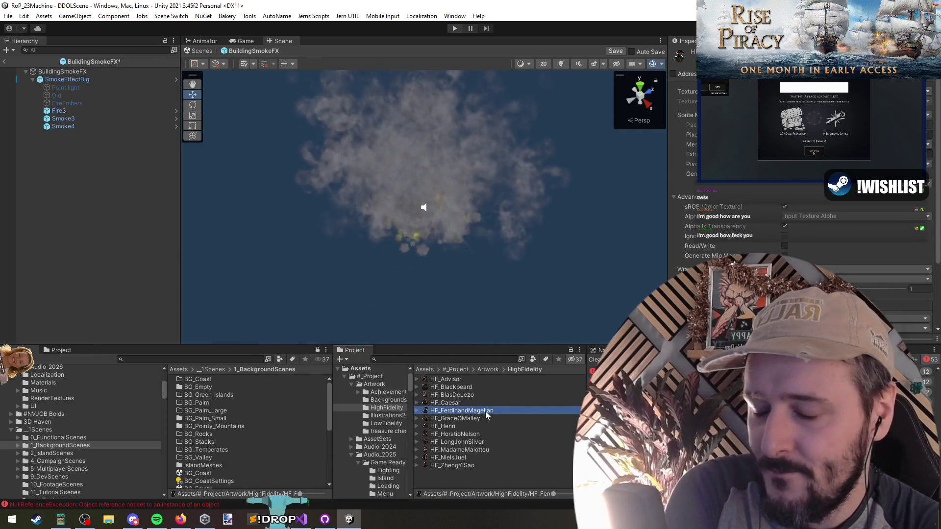
pyautogui.click(462, 426)
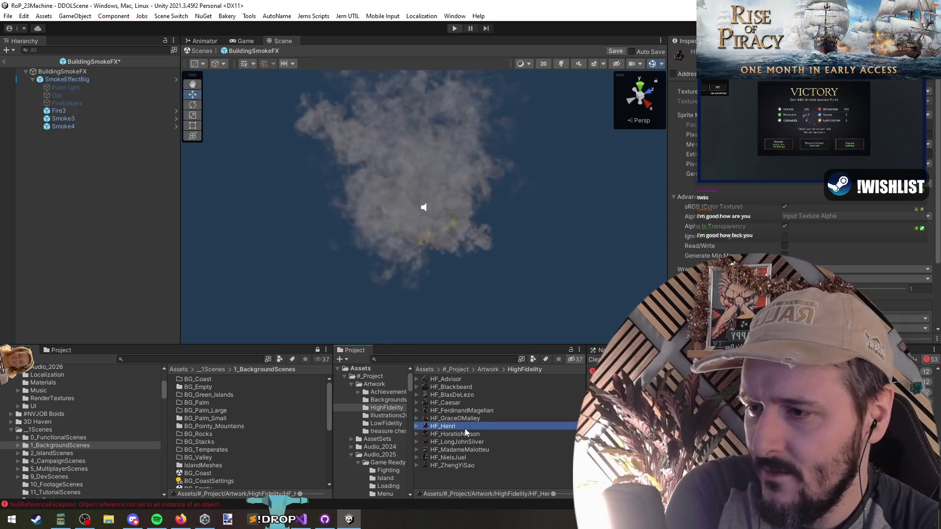
pyautogui.doubleClick(466, 426)
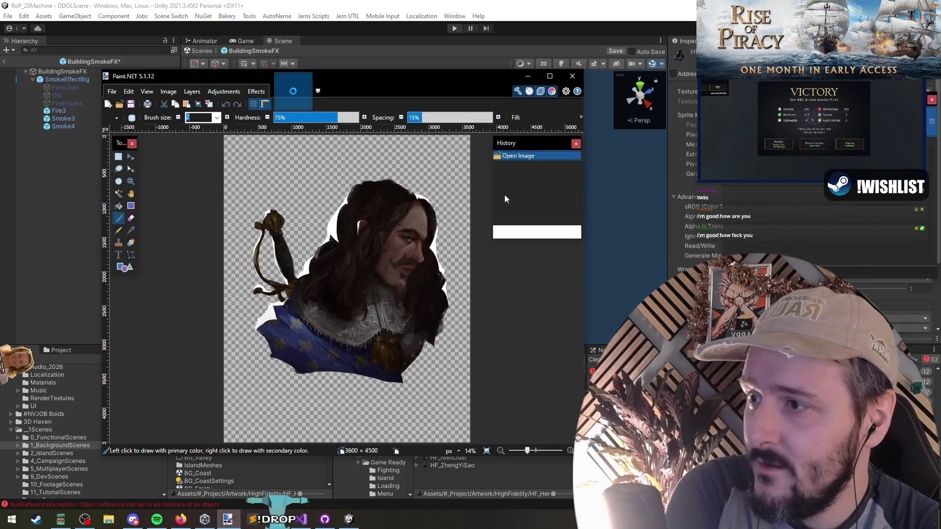
pyautogui.click(573, 76)
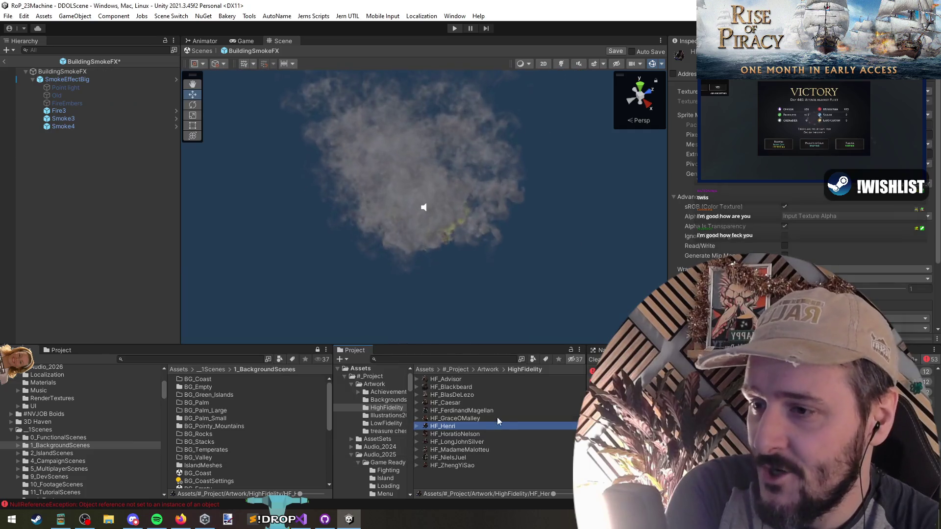
# Preview and close HF_MadameMalotteu and HF_NielsJuel, then open HF_ZhengYiSao in Paint.NET.
pyautogui.click(459, 434)
pyautogui.click(471, 450)
pyautogui.doubleClick(483, 450)
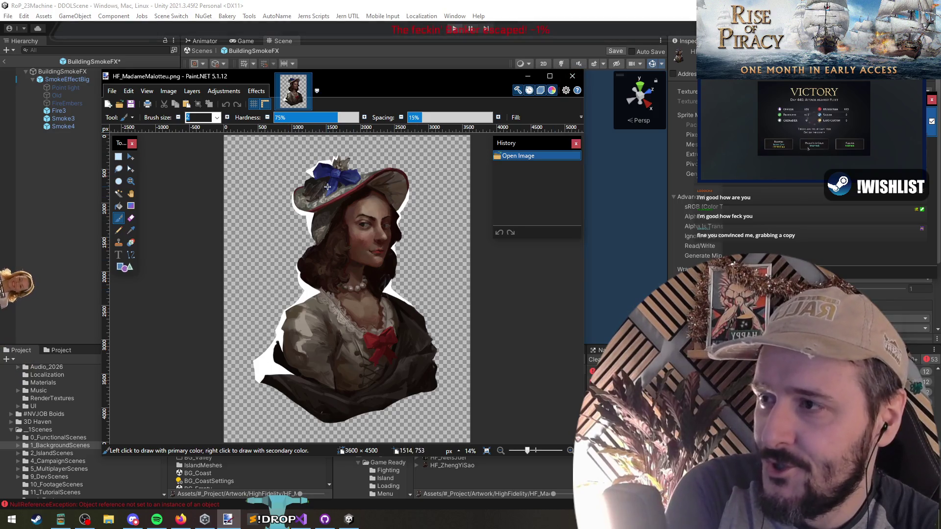
pyautogui.click(593, 84)
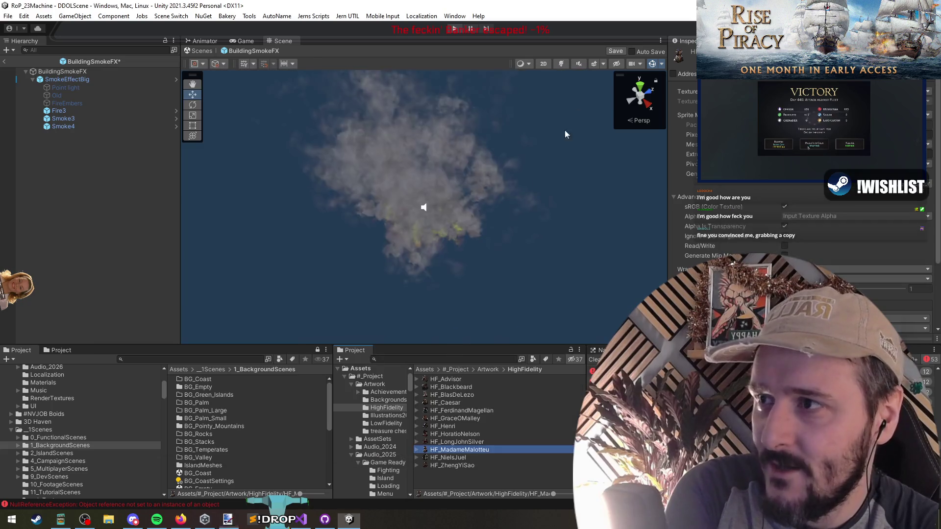
pyautogui.click(469, 458)
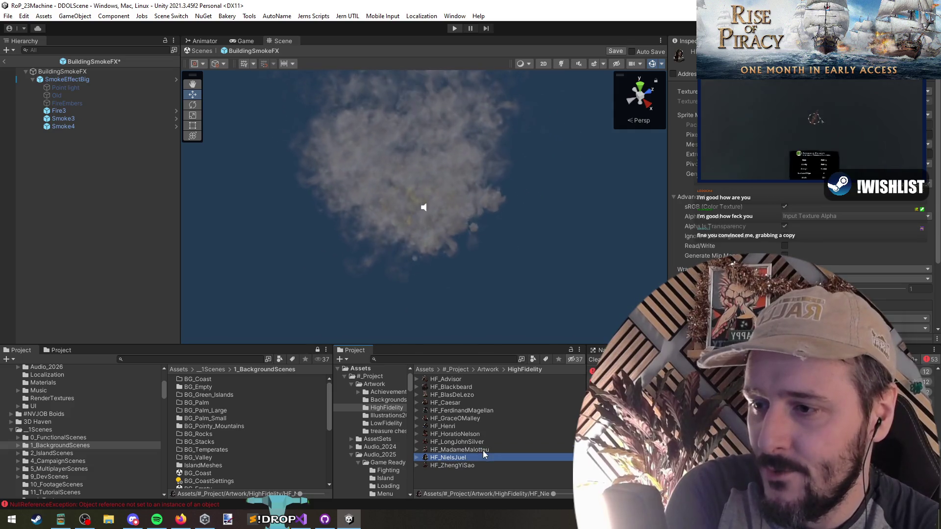
pyautogui.click(483, 449)
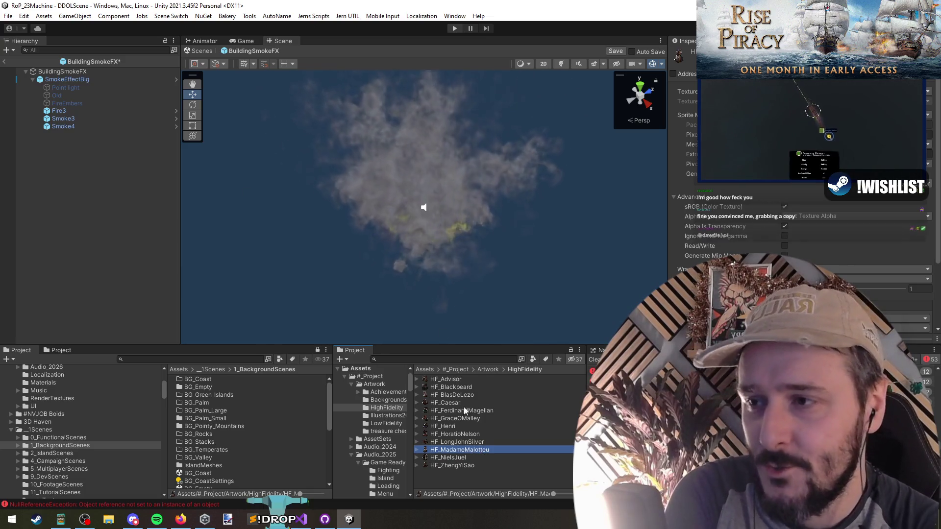
pyautogui.click(484, 458)
pyautogui.doubleClick(484, 457)
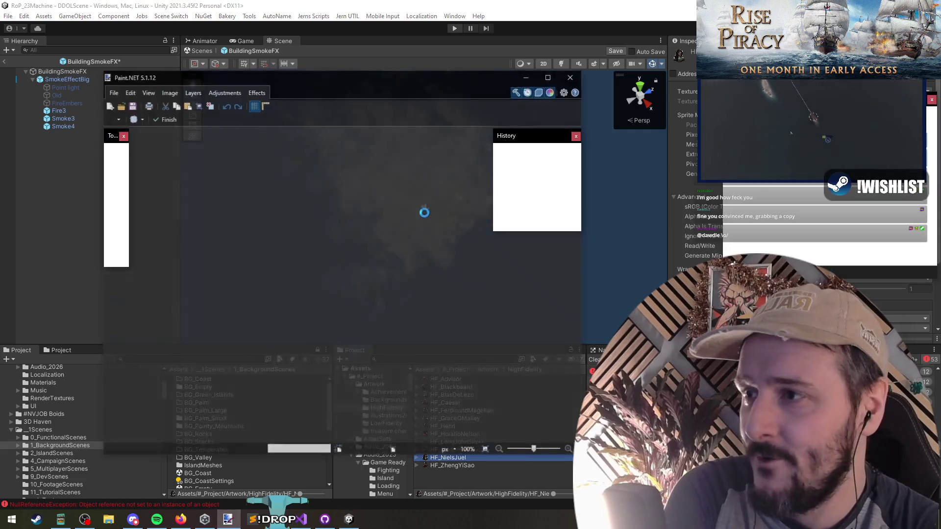
pyautogui.click(602, 146)
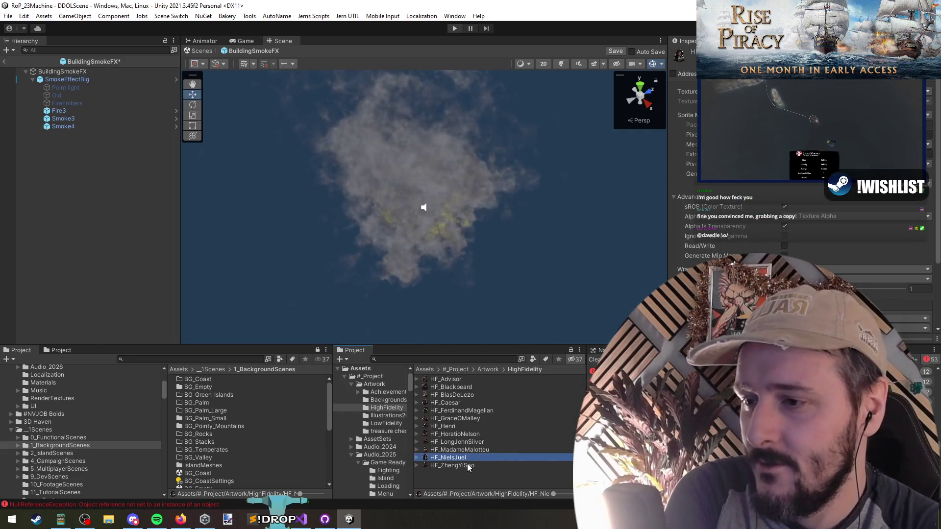
pyautogui.doubleClick(452, 465)
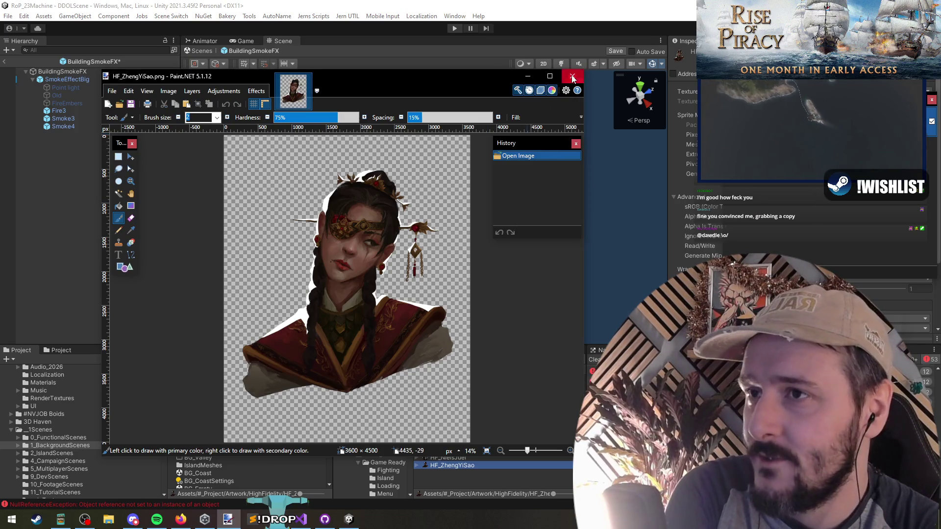
# Close HF_ZhengYiSao, select SmokeEffectBig then BuildingSmokeFX, and return to Visual Studio.
pyautogui.click(572, 77)
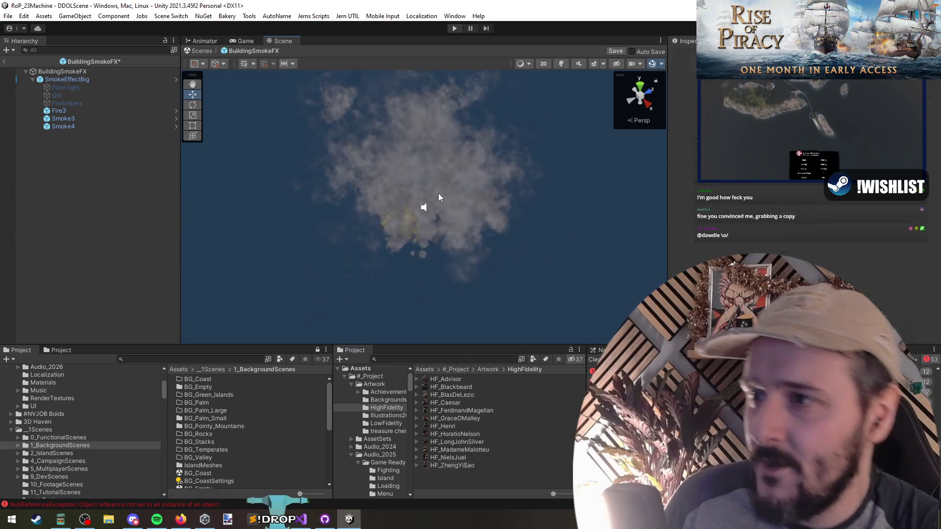
pyautogui.click(68, 79)
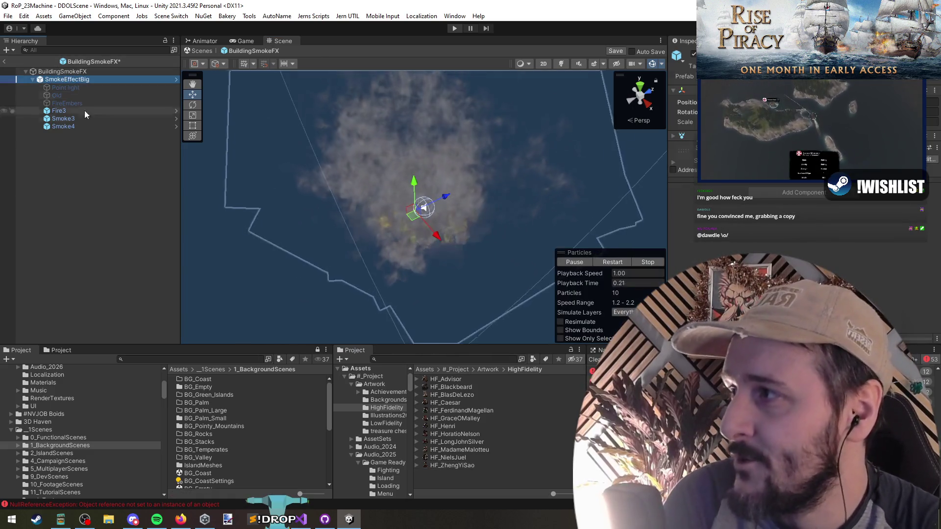
pyautogui.click(116, 74)
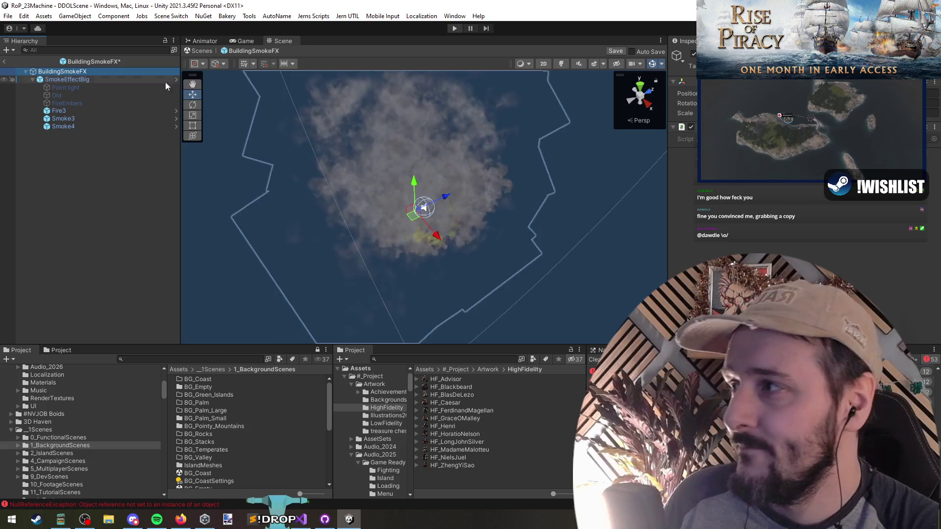
pyautogui.hotkey('alt', 'Tab')
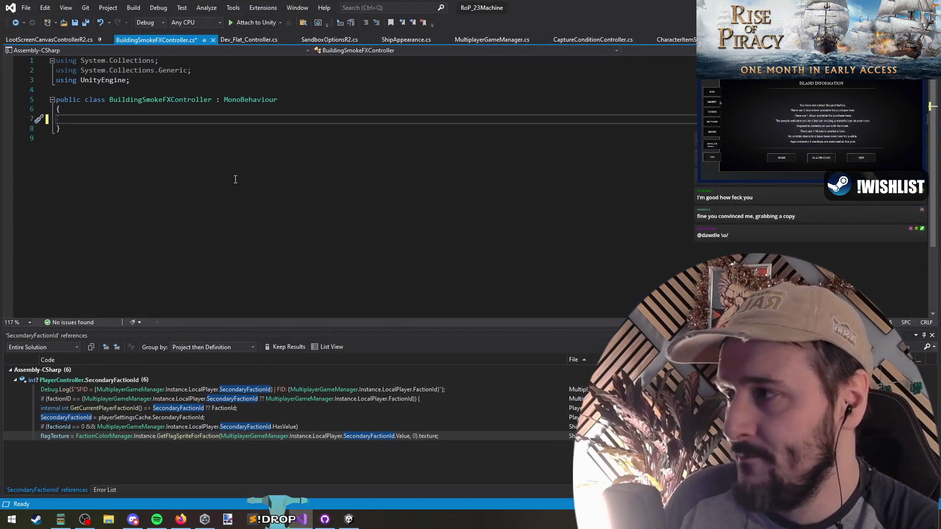
# Add an OnEnable stub, a [SerializeField] float timeToLive field and a float timeToExpire field.
pyautogui.write('OnEnable')
pyautogui.press('Tab')
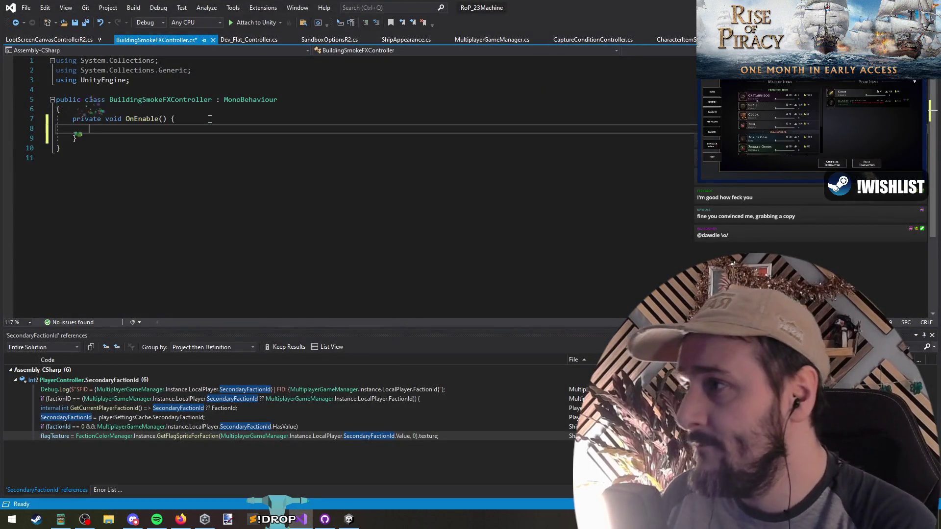
pyautogui.write('float timeToLive')
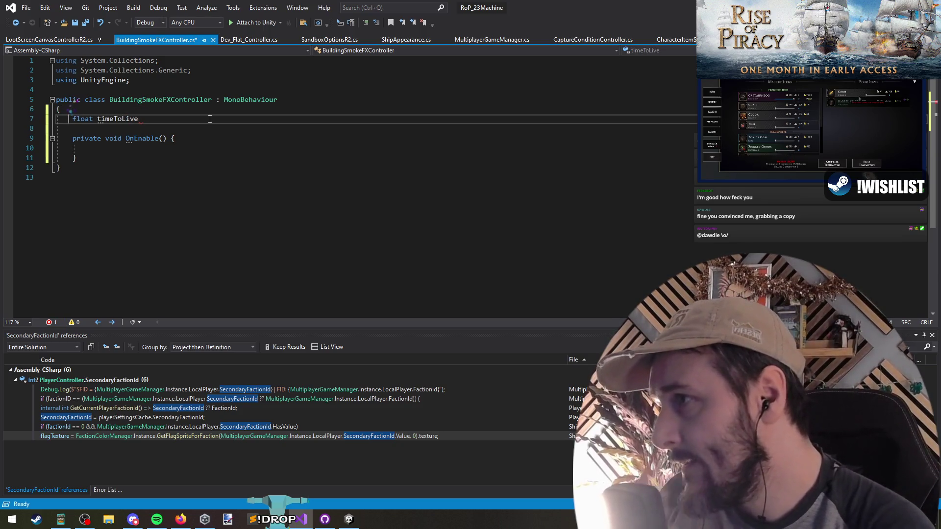
pyautogui.press('Up')
pyautogui.press('Return')
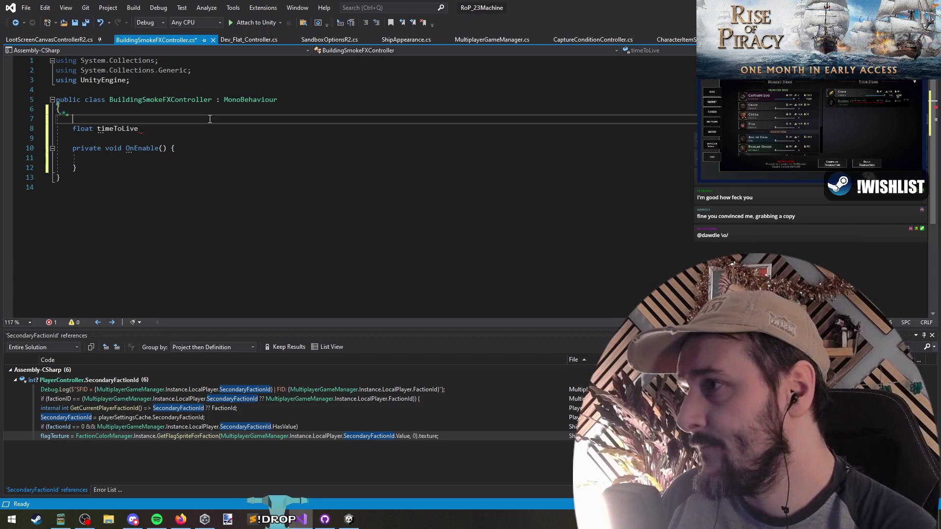
pyautogui.write('[Seri')
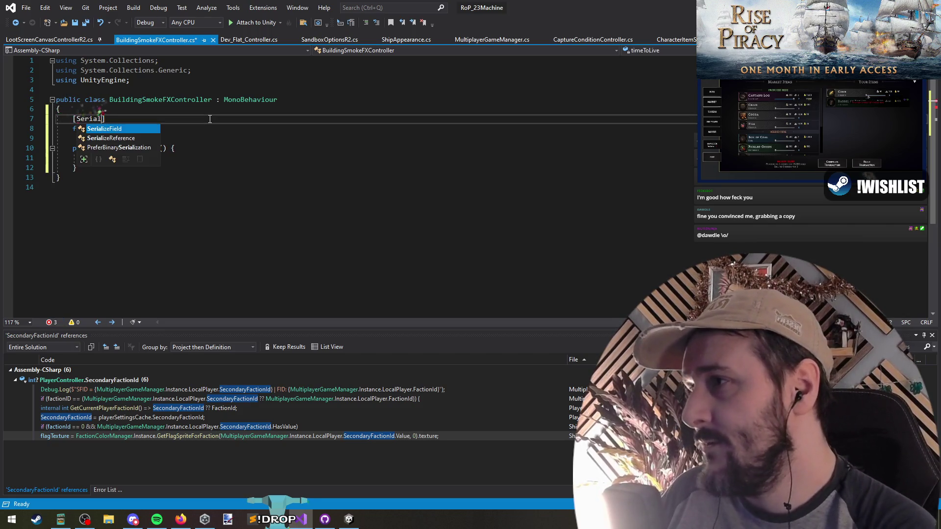
pyautogui.press('Tab')
pyautogui.press('Delete')
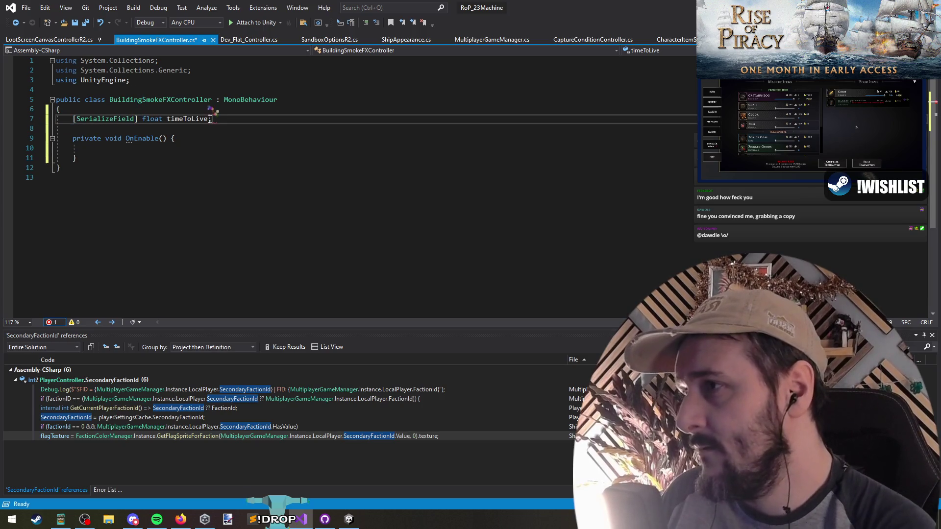
pyautogui.write(';')
pyautogui.press('Return')
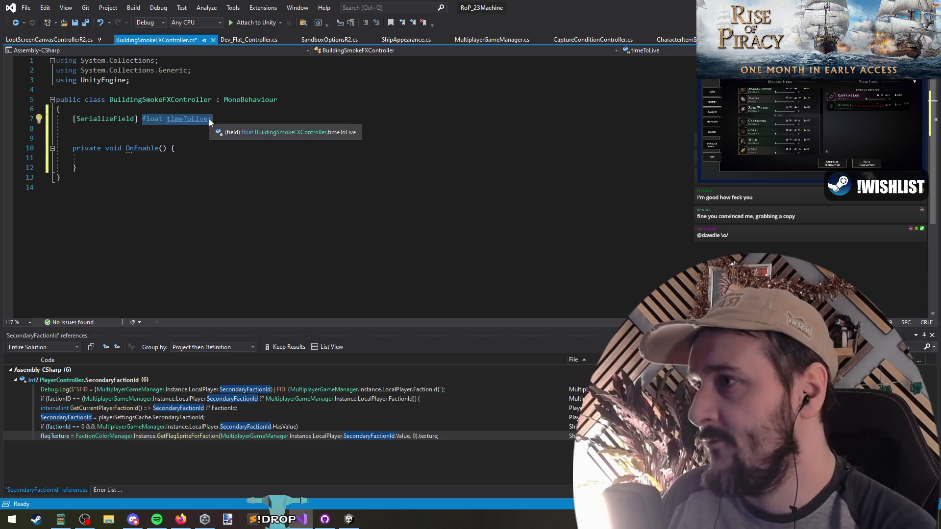
pyautogui.press('Tab')
pyautogui.hotkey('ctrl', 'shift', 'Left')
pyautogui.write('timeToExpir')
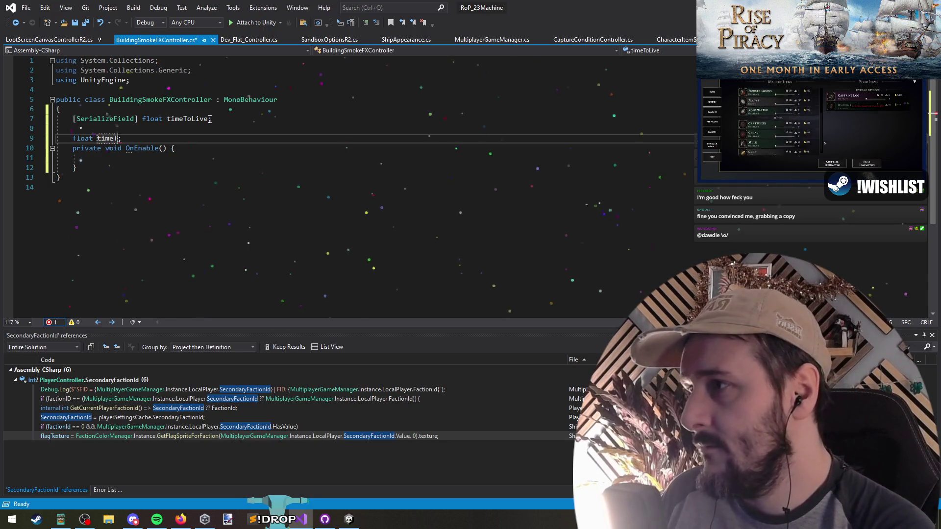
pyautogui.write('e')
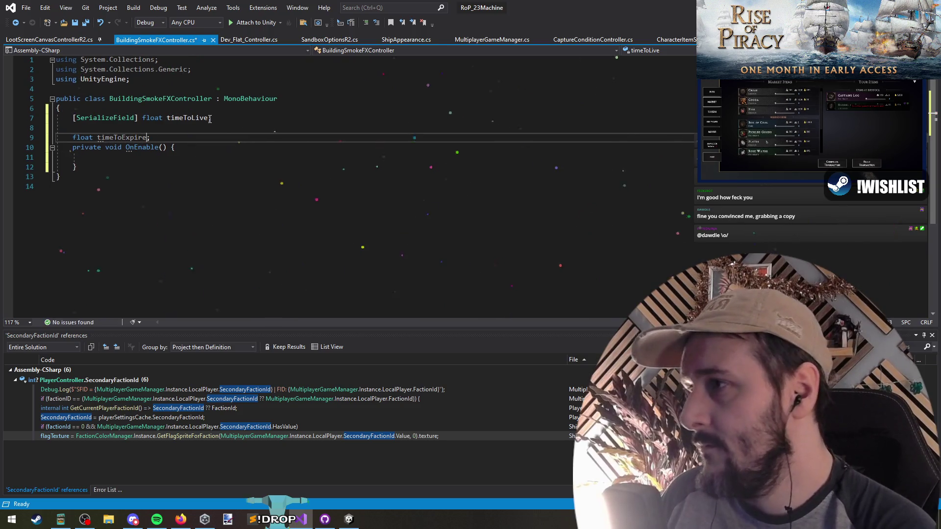
pyautogui.hotkey('alt', 'Up')
# Write timeToExpire = Time.time + timeToLive; inside OnEnable.
pyautogui.press('Down')
pyautogui.press('Down')
pyautogui.press('Down')
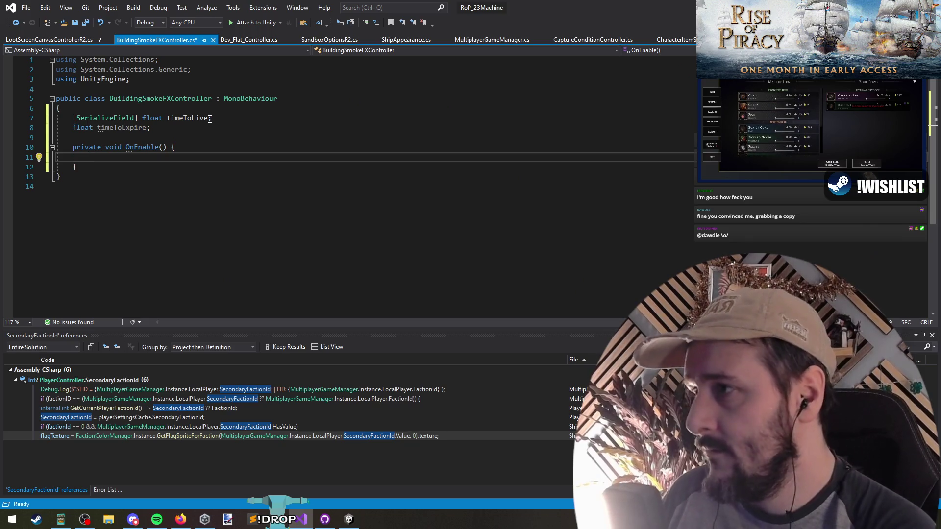
pyautogui.write('timeToS')
pyautogui.press('BackSpace')
pyautogui.write('E')
pyautogui.press('Tab')
pyautogui.write('= time')
pyautogui.press('BackSpace')
pyautogui.press('BackSpace')
pyautogui.press('BackSpace')
pyautogui.write('Time.time ')
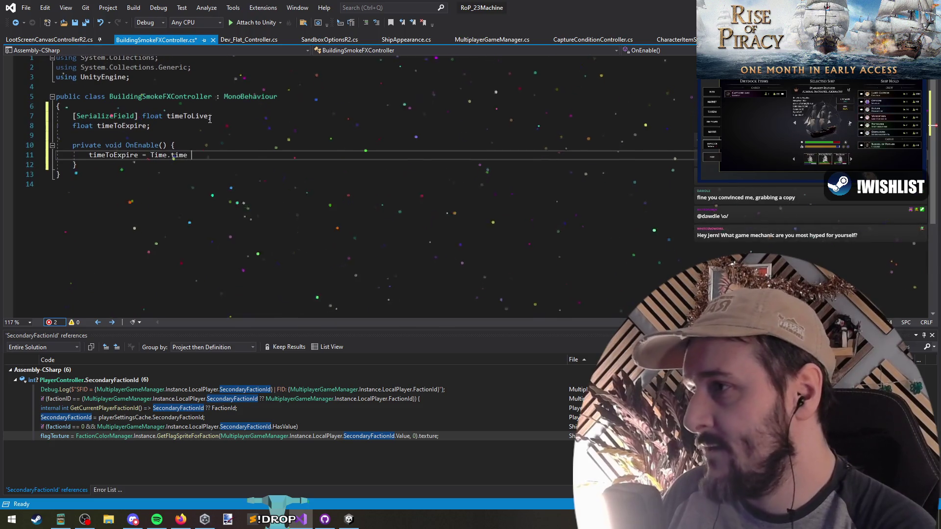
pyautogui.write('+ timeToLimeToLo')
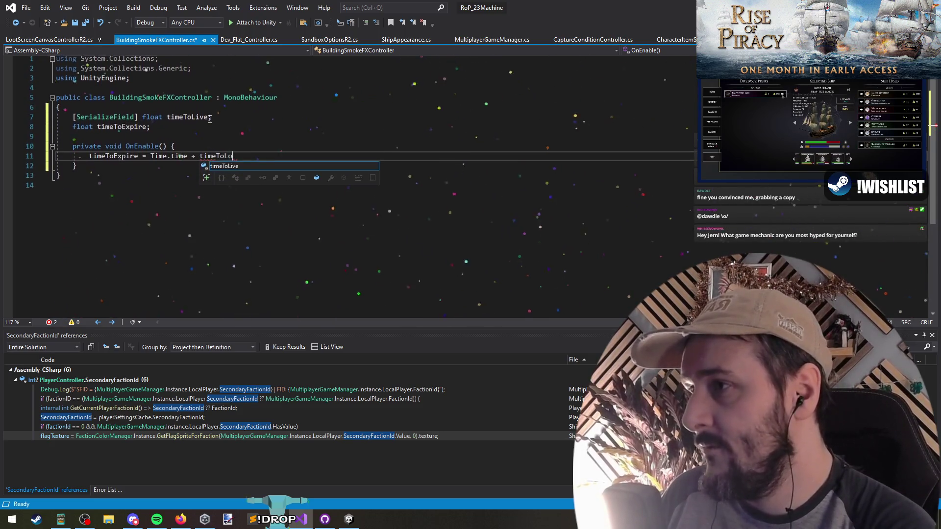
pyautogui.press('Tab')
pyautogui.write(';')
pyautogui.press('Down')
pyautogui.press('End')
pyautogui.press('Return')
pyautogui.press('Return')
pyautogui.press('Return')
pyautogui.press('Up')
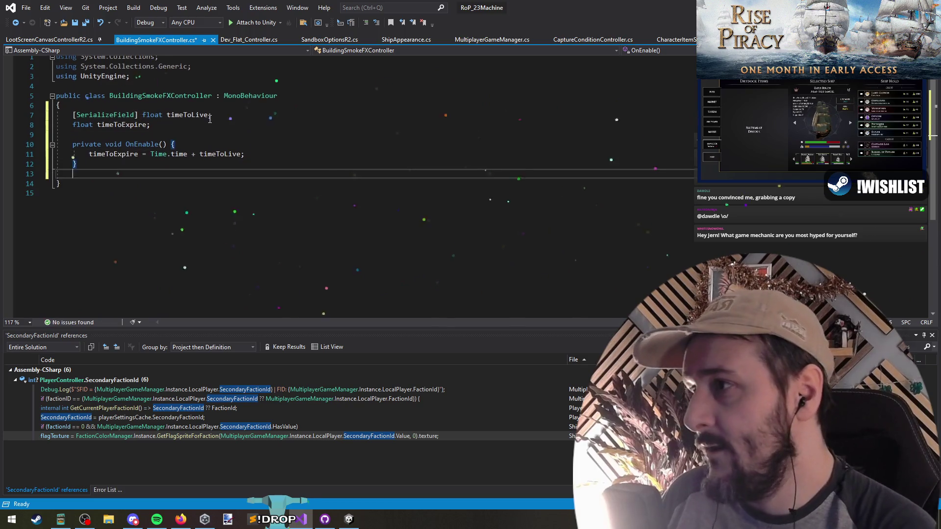
# Add a FixedUpdate that returns until timeToExpire, then calls SetActive(false), and save.
pyautogui.write('FixedUp')
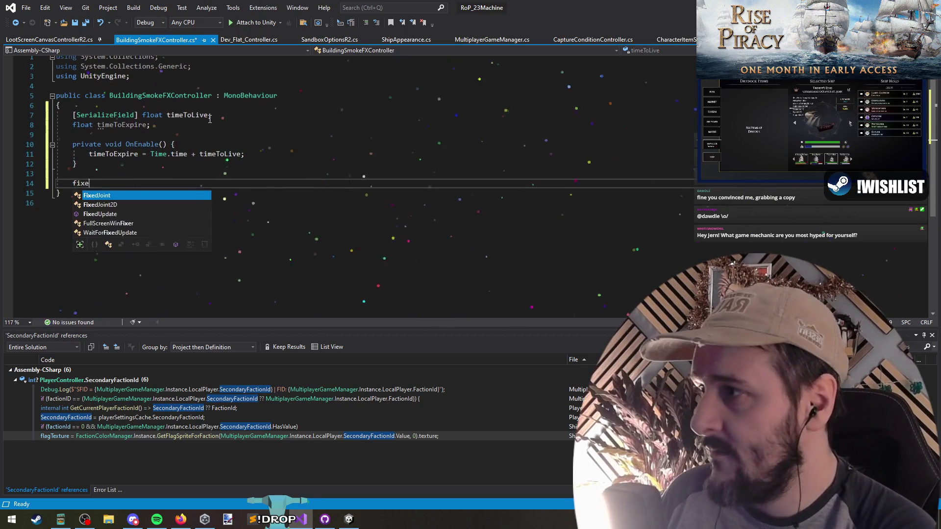
pyautogui.press('Tab')
pyautogui.write('f(Time.time < ')
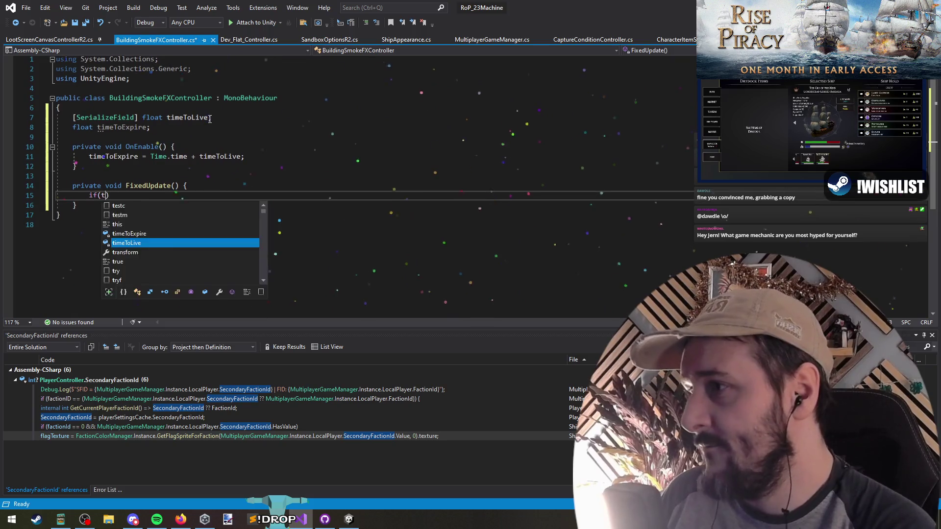
pyautogui.write('timeToE')
pyautogui.press('Tab')
pyautogui.press('End')
pyautogui.write('return;')
pyautogui.press('Return')
pyautogui.press('Return')
pyautogui.write('GameObject.')
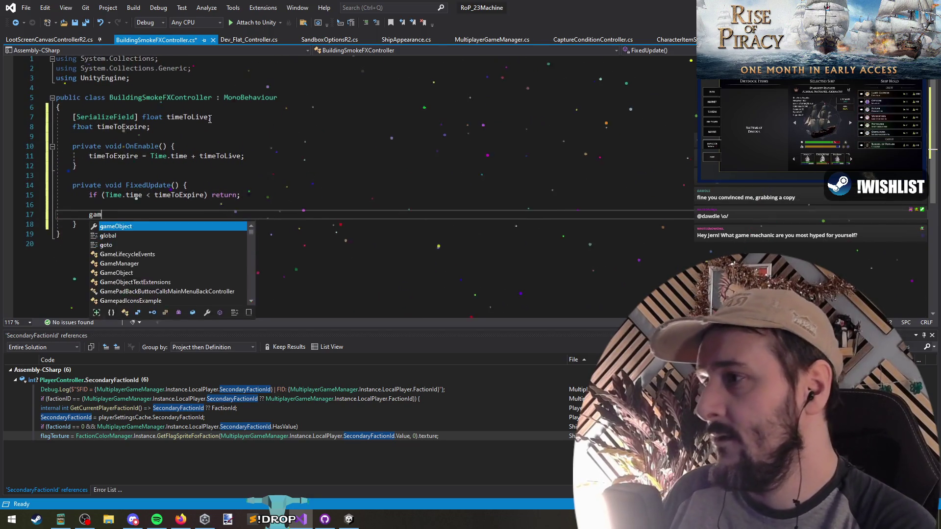
pyautogui.write('seta')
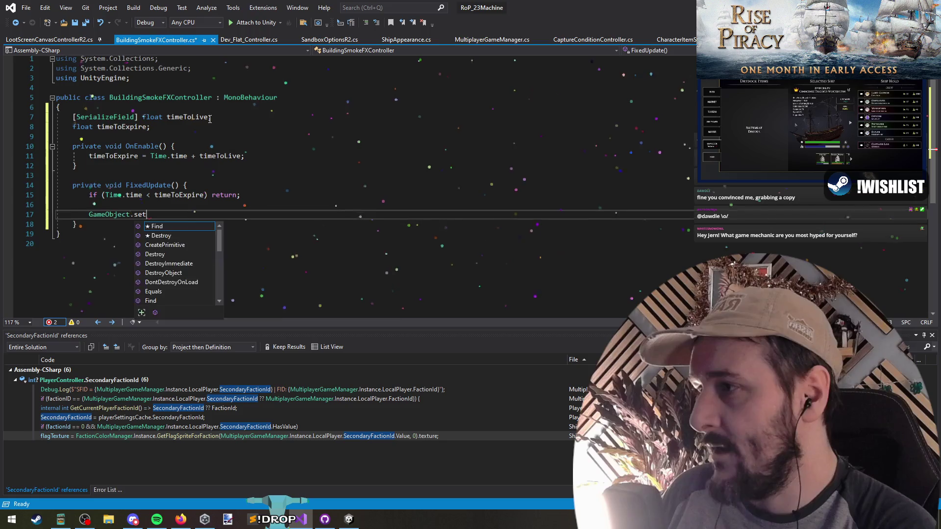
pyautogui.hotkey('ctrl', 'space')
pyautogui.write('(false);')
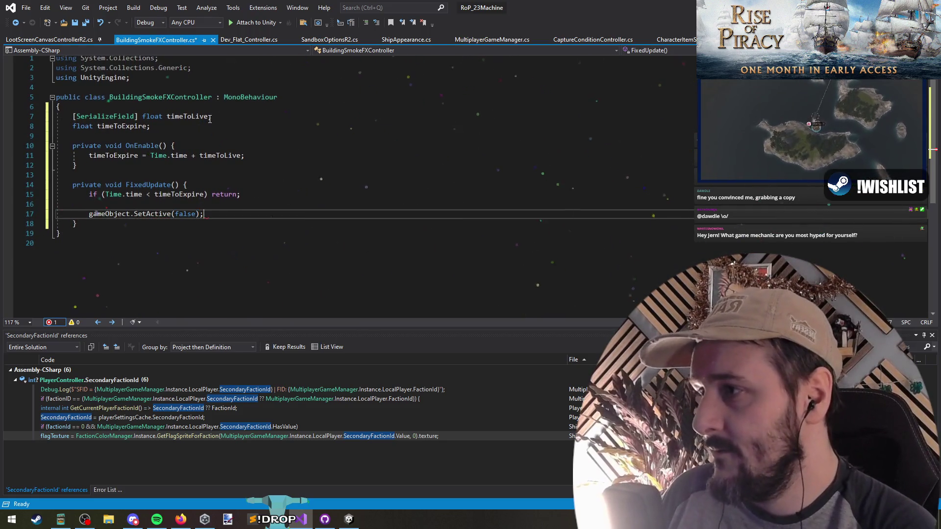
pyautogui.press('Up')
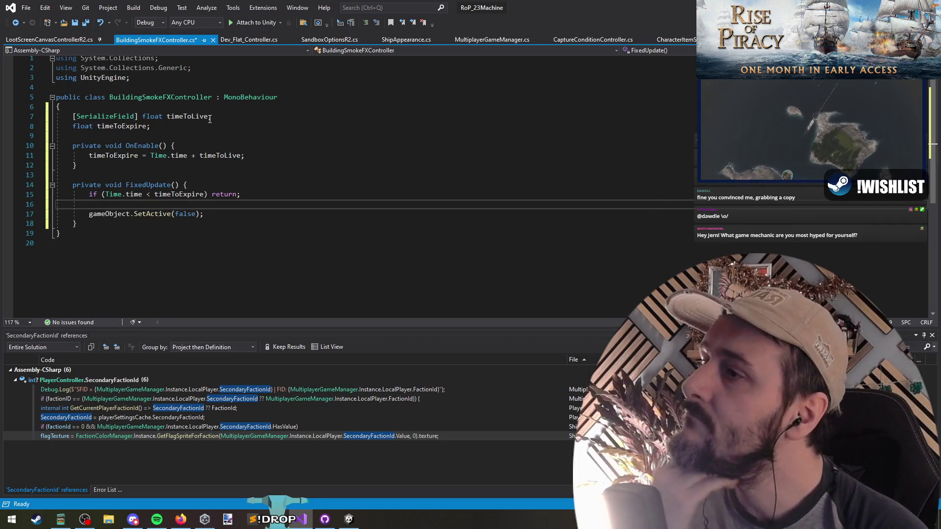
pyautogui.click(87, 23)
# Give timeToLive a default of 20, save all, and switch back to Unity to recompile.
pyautogui.click(208, 116)
pyautogui.write('= 5')
pyautogui.press('Down')
pyautogui.click(85, 24)
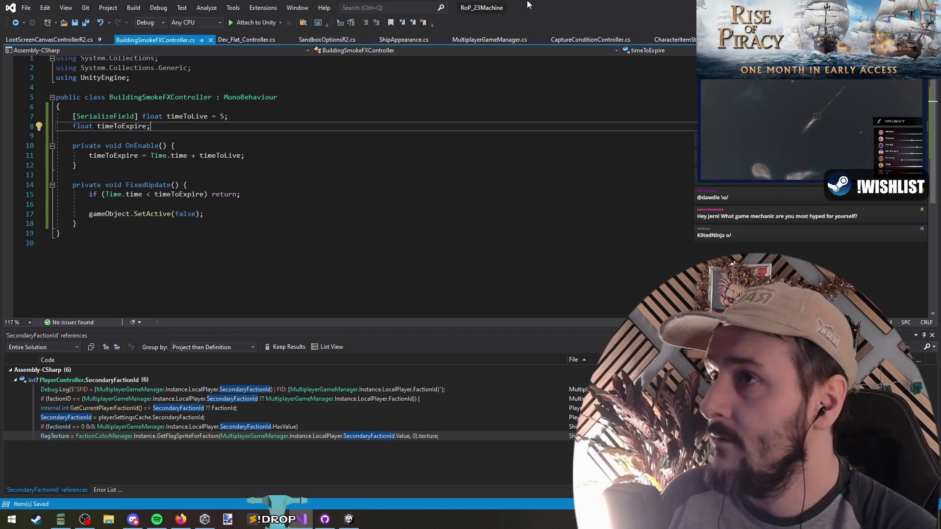
pyautogui.doubleClick(222, 118)
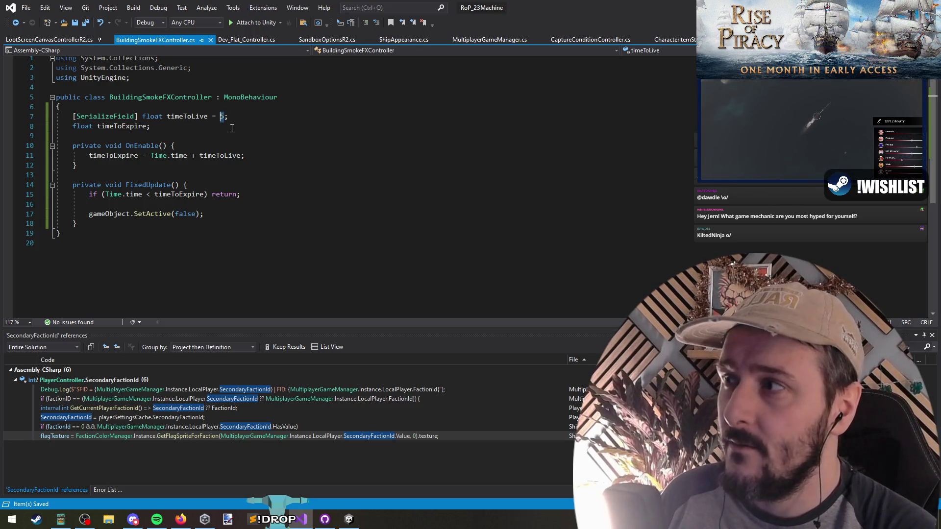
pyautogui.write('20')
pyautogui.click(90, 22)
pyautogui.hotkey('alt', 'Tab')
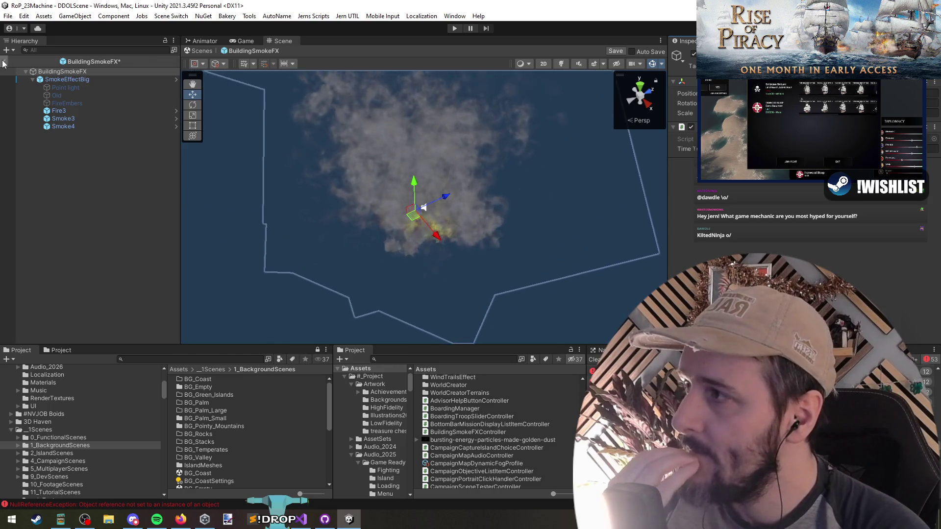
# Save the smoke prefab and change the script's timeToLive default from 20 to 60.
pyautogui.click(460, 283)
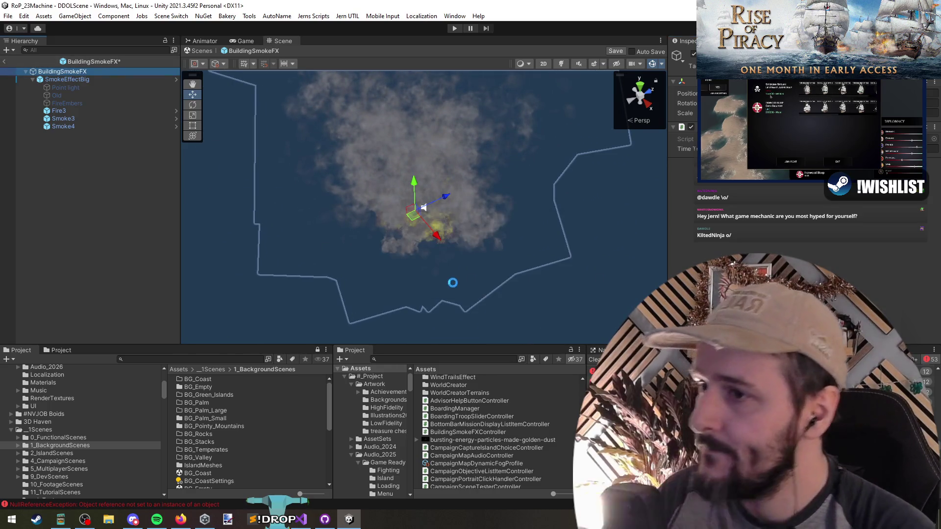
pyautogui.hotkey('alt', 'Tab')
pyautogui.doubleClick(224, 117)
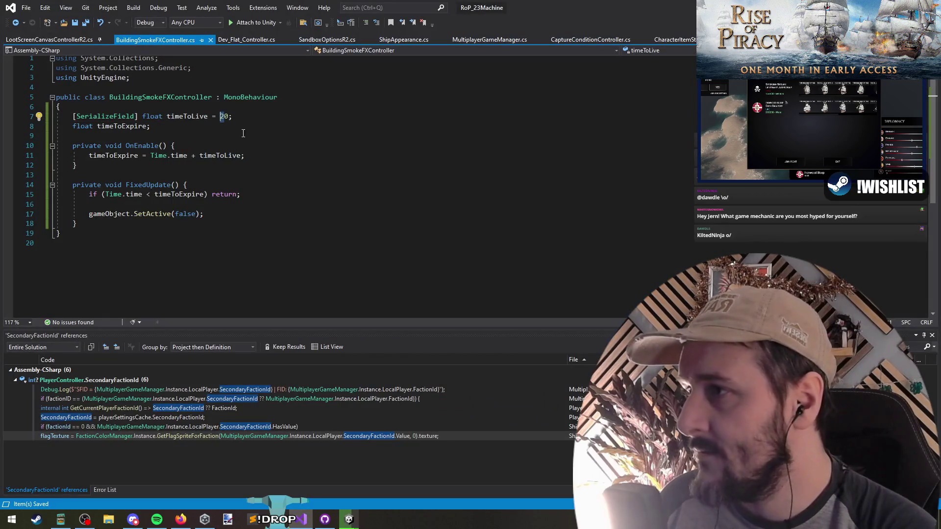
pyautogui.write('60')
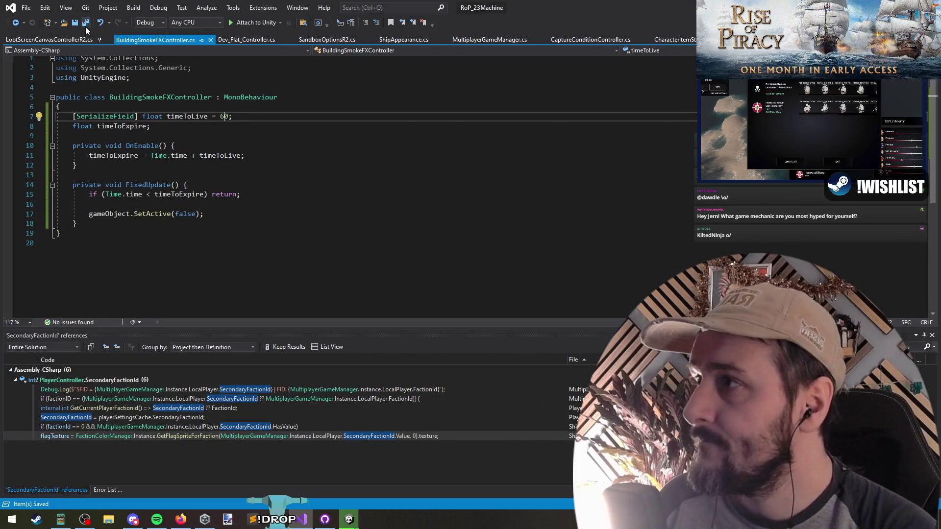
pyautogui.hotkey('alt', 'Tab')
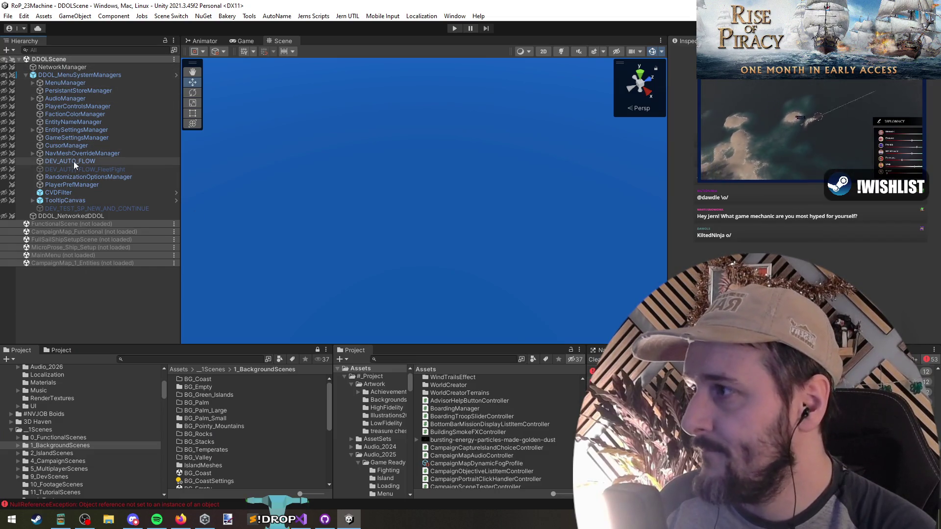
# Search the Project for 'dev_flat' and load the DEV_FLAT scene alongside DDOLScene.
pyautogui.click(69, 161)
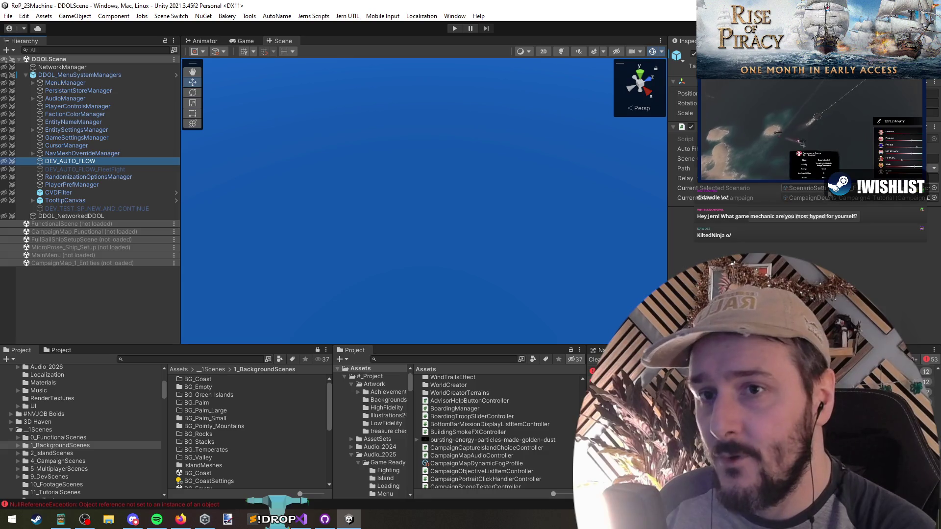
pyautogui.click(149, 316)
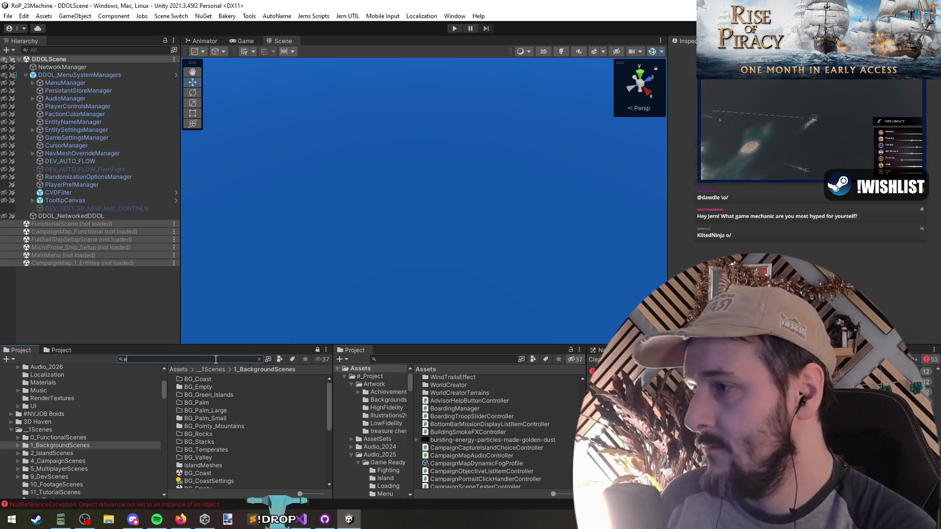
pyautogui.write('dev_flat')
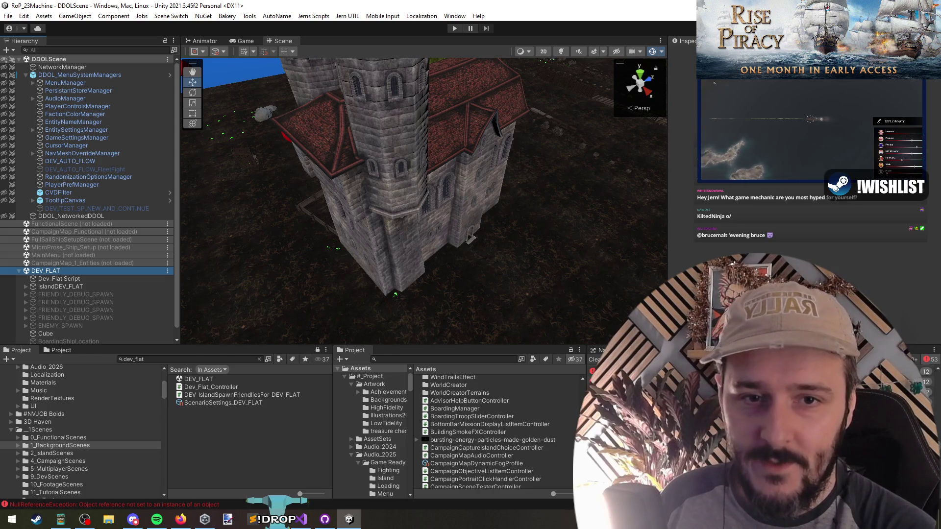
pyautogui.hotkey('alt', 'Tab')
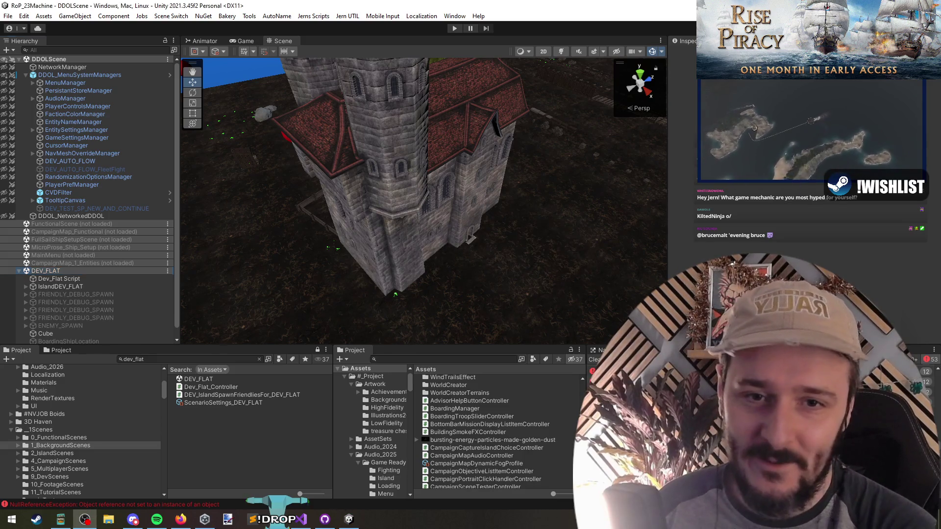
pyautogui.moveTo(510, 210)
pyautogui.mouseDown()
pyautogui.moveTo(606, 162)
pyautogui.moveTo(604, 149)
pyautogui.moveTo(464, 139)
pyautogui.moveTo(399, 145)
pyautogui.moveTo(445, 216)
pyautogui.mouseUp()
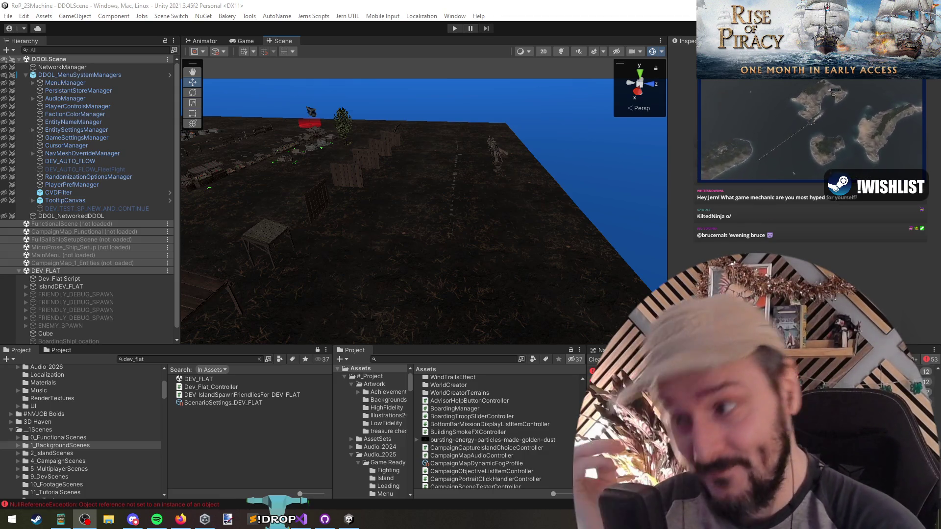
pyautogui.moveTo(500, 177)
pyautogui.mouseDown()
pyautogui.moveTo(362, 182)
pyautogui.moveTo(263, 216)
pyautogui.moveTo(340, 254)
pyautogui.moveTo(404, 227)
pyautogui.moveTo(392, 230)
pyautogui.mouseUp()
pyautogui.moveTo(121, 248)
pyautogui.mouseDown()
pyautogui.moveTo(204, 195)
pyautogui.moveTo(110, 187)
pyautogui.mouseUp()
pyautogui.moveTo(343, 196)
pyautogui.mouseDown()
pyautogui.moveTo(358, 194)
pyautogui.moveTo(343, 204)
pyautogui.moveTo(342, 245)
pyautogui.mouseUp()
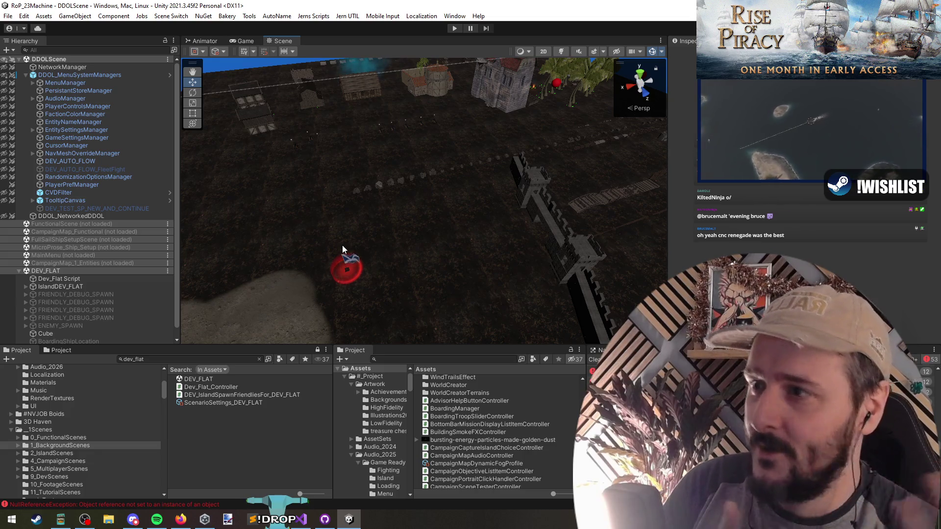
# Expand the DEV_FLAT scene and inspect Dev_Flat Script, IslandDEV_FLAT and FRIENDLY_DEBUG_SPAWN.
pyautogui.click(81, 270)
pyautogui.press('Left')
pyautogui.press('Right')
pyautogui.click(59, 278)
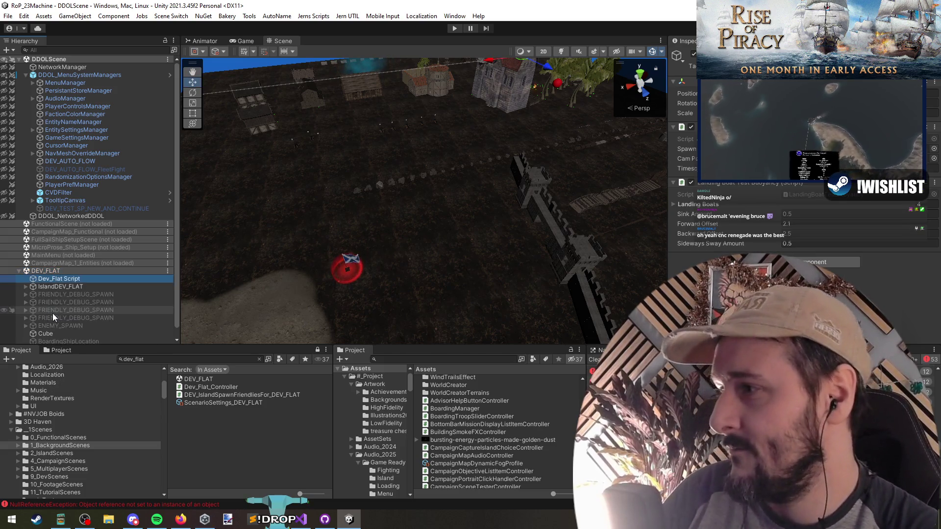
pyautogui.click(84, 289)
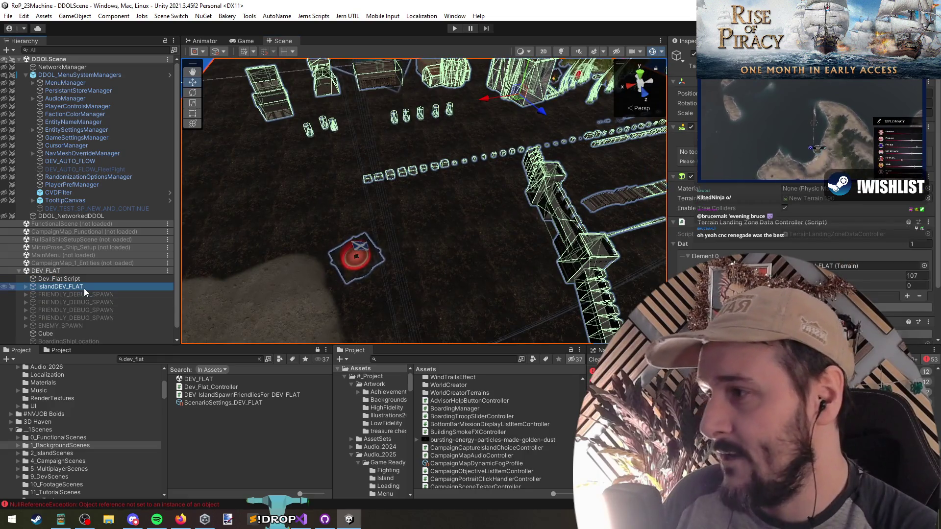
pyautogui.click(85, 294)
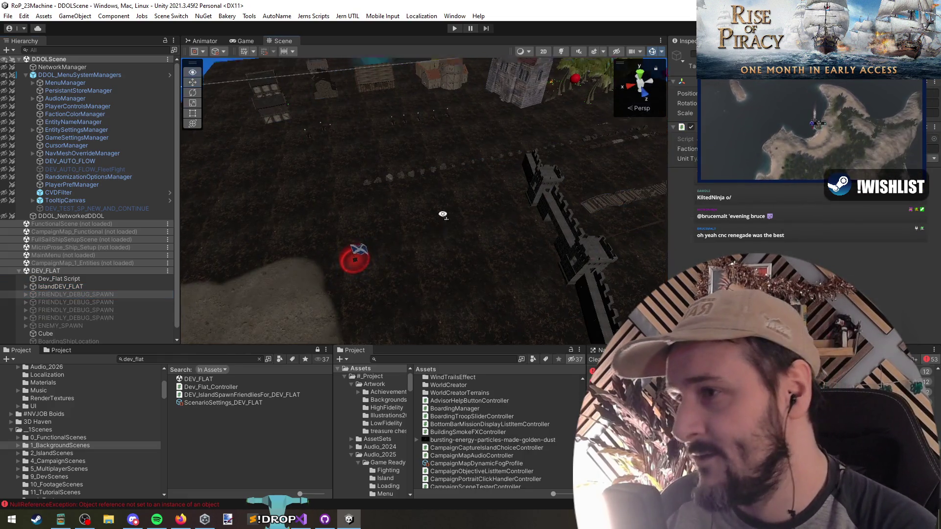
# Pick castle2 in the scene and expand Destroyed and castle_destroyed down to BuildingSmokeFX.
pyautogui.click(454, 165)
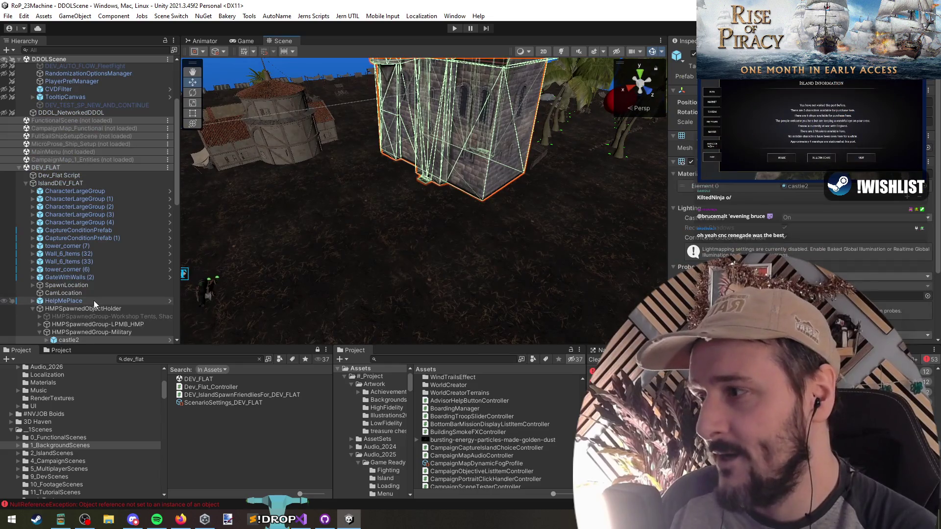
pyautogui.scroll(-3, 93, 301)
pyautogui.press('Right')
pyautogui.press('Down')
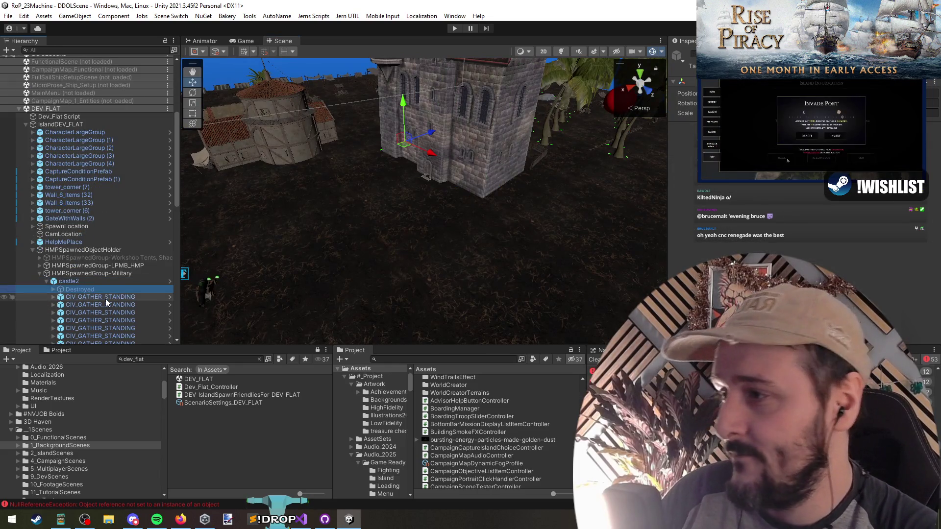
pyautogui.press('Right')
pyautogui.press('Down')
pyautogui.press('Down')
pyautogui.press('Down')
pyautogui.press('Up')
pyautogui.press('Up')
pyautogui.press('Right')
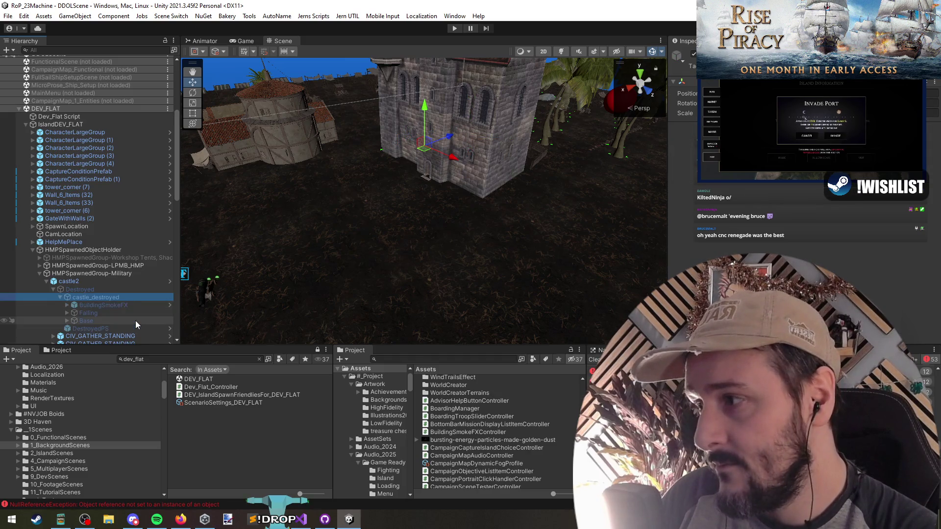
pyautogui.press('Down')
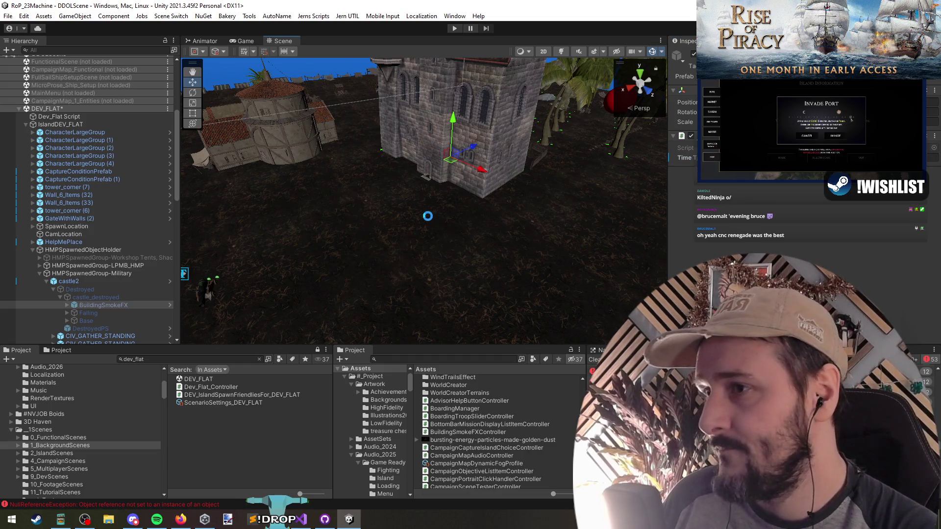
pyautogui.rightClick(54, 108)
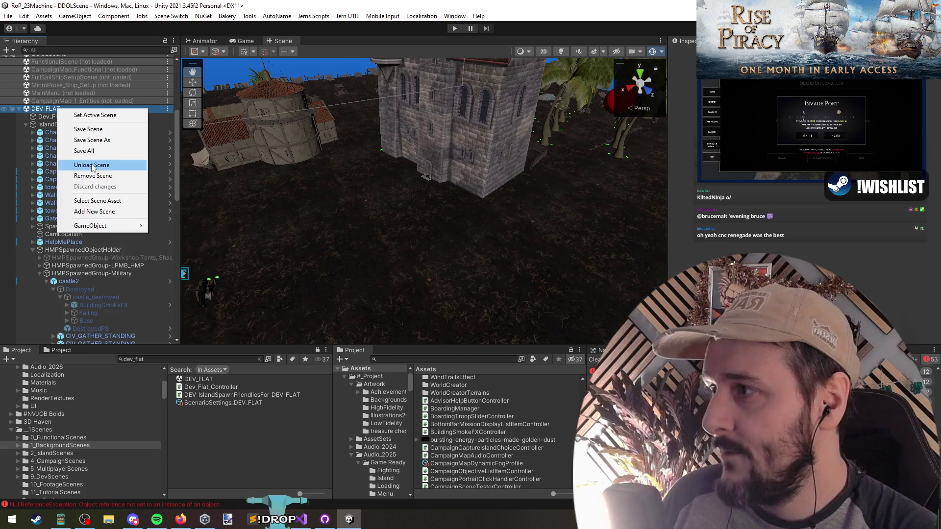
# Unload DEV_FLAT, enter play mode, select the ship and destroy the castle into rubble.
pyautogui.click(79, 163)
pyautogui.click(455, 28)
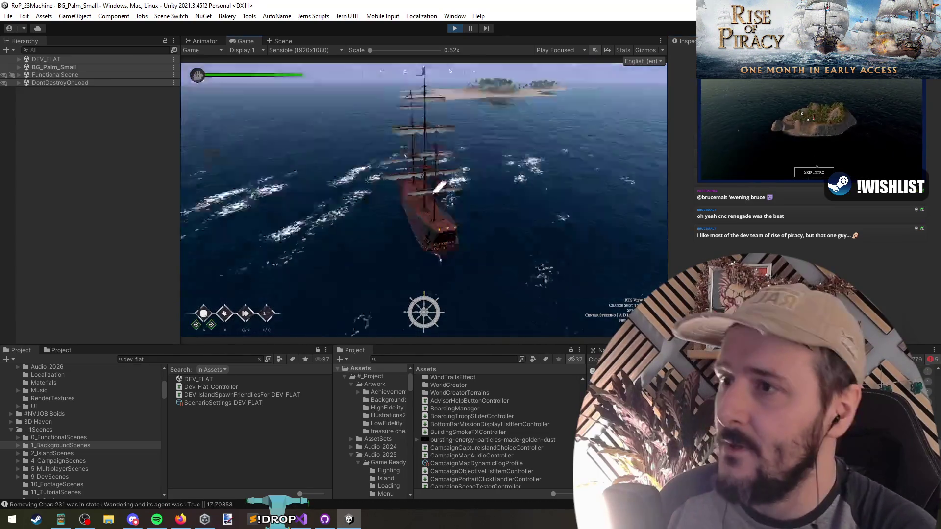
pyautogui.moveTo(294, 204); pyautogui.dragTo(588, 336)
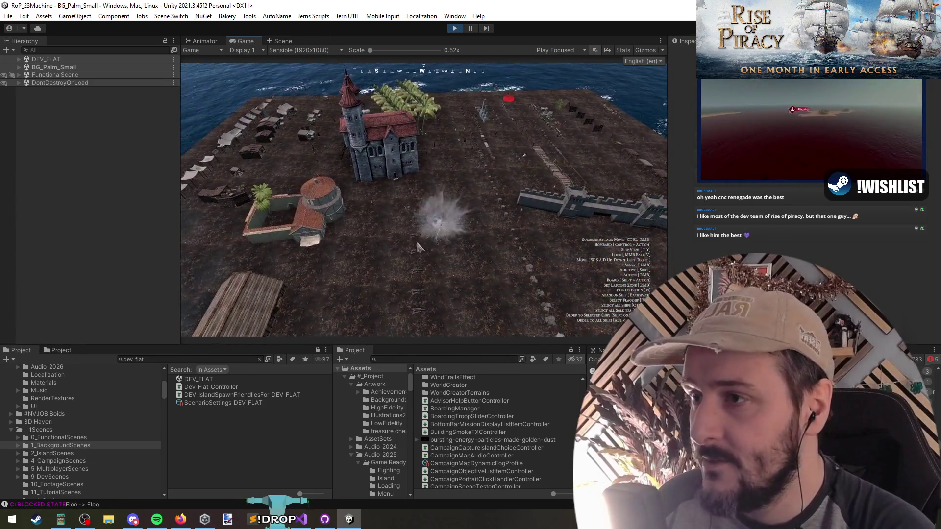
pyautogui.press('`')
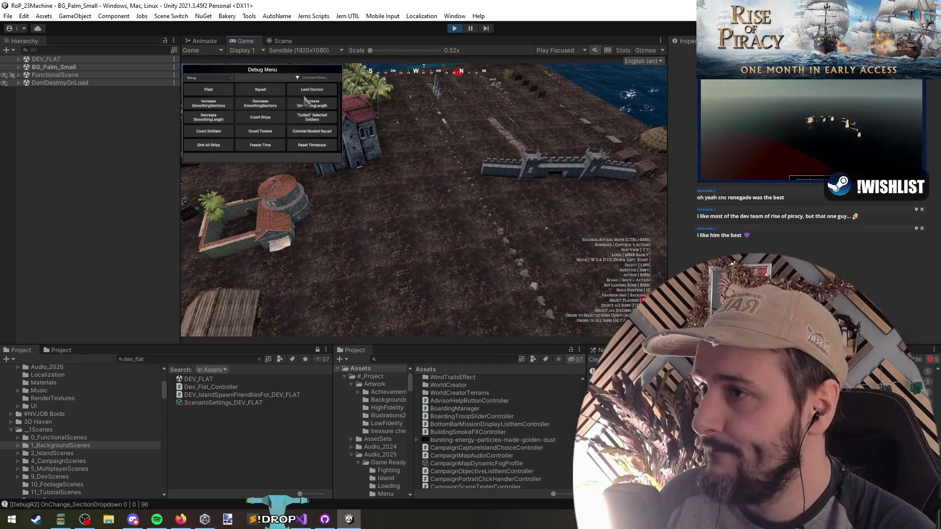
pyautogui.press('`')
pyautogui.click(345, 132)
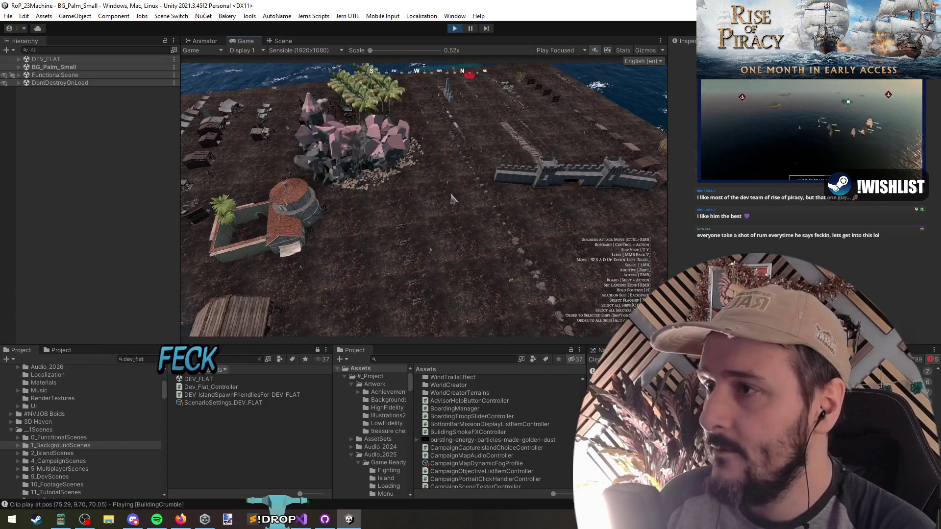
# Pause, frame the castle rubble and switch on its BuildingSmokeFX object.
pyautogui.click(469, 31)
pyautogui.scroll(5, 464, 139)
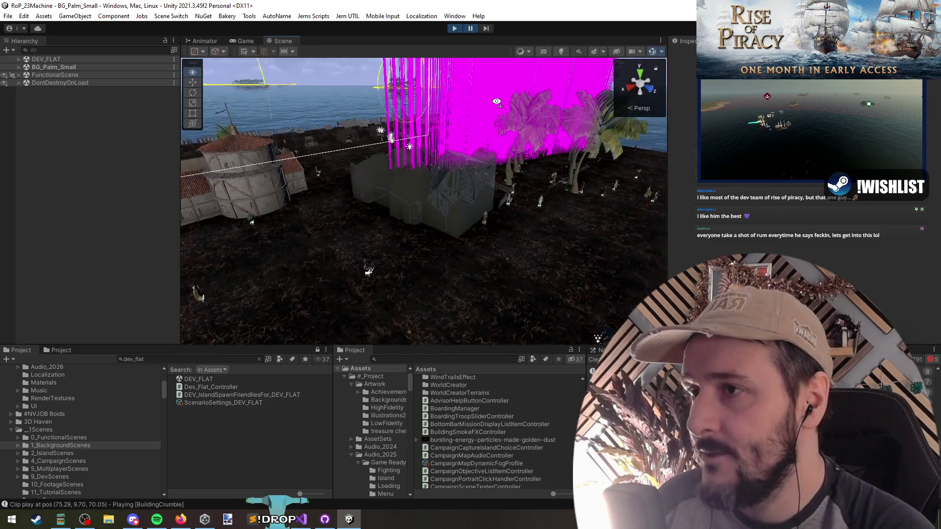
pyautogui.click(397, 228)
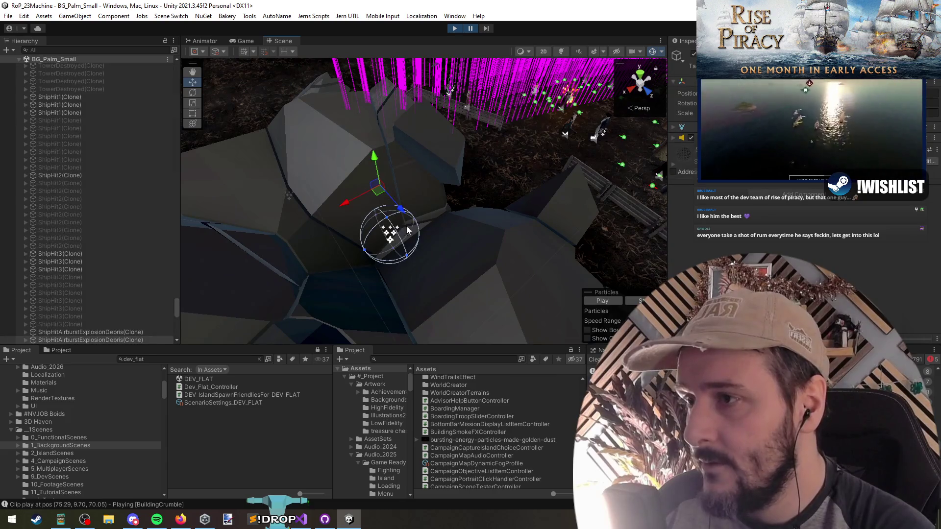
pyautogui.press('f')
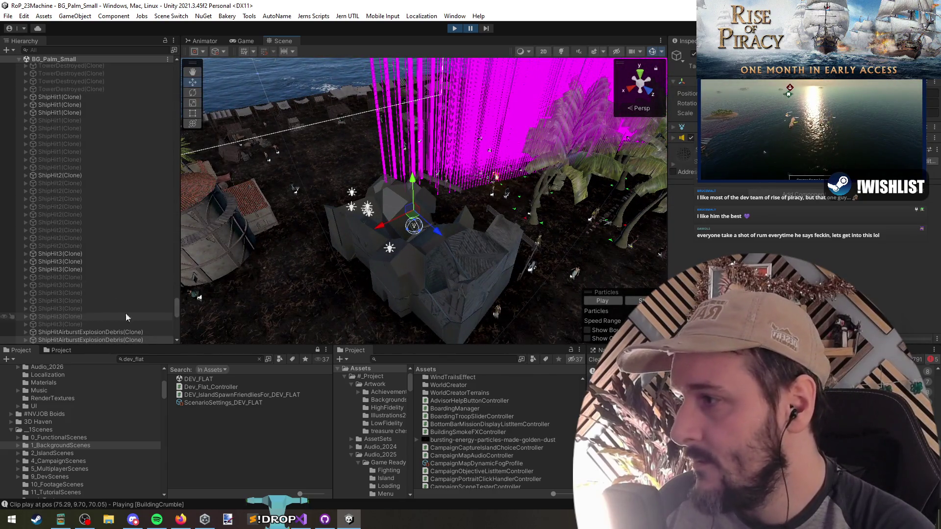
pyautogui.click(414, 229)
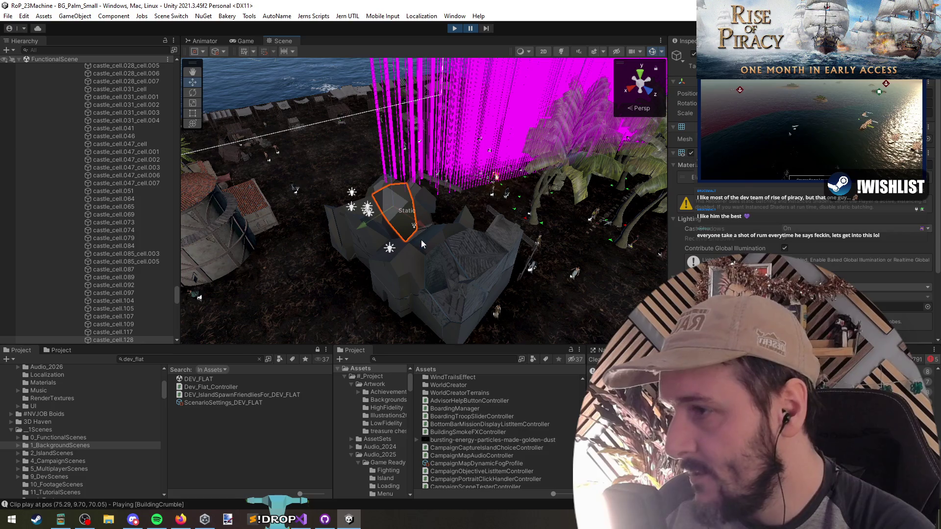
pyautogui.click(116, 132)
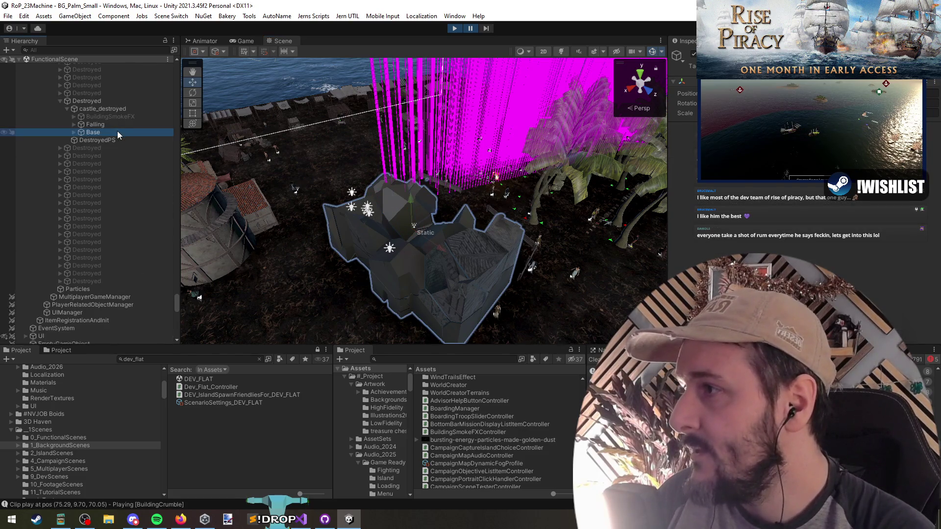
pyautogui.press('Up')
pyautogui.press('Up')
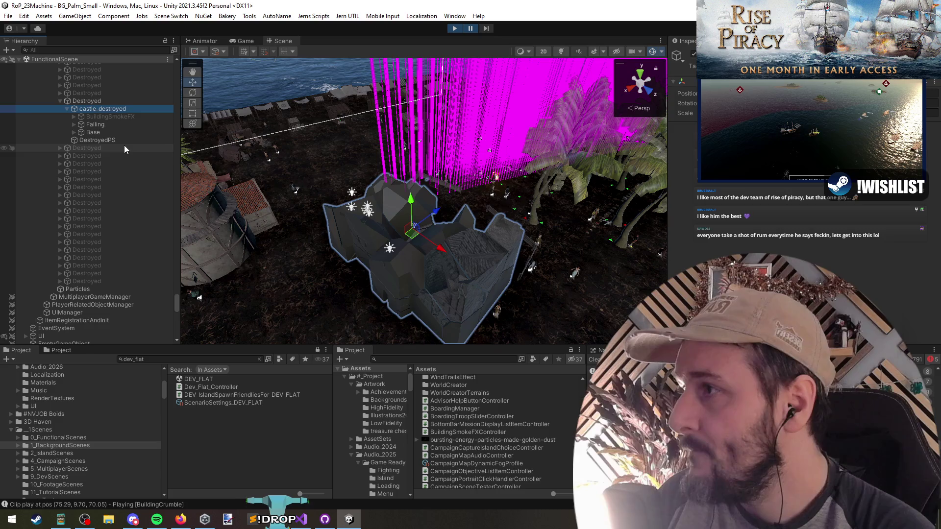
pyautogui.hotkey('alt', 'shift', 'a')
# Change the Simulation Space of SmokeEffectBig's Fire3, Smoke3 and Smoke4 emitters.
pyautogui.press('Right')
pyautogui.press('Down')
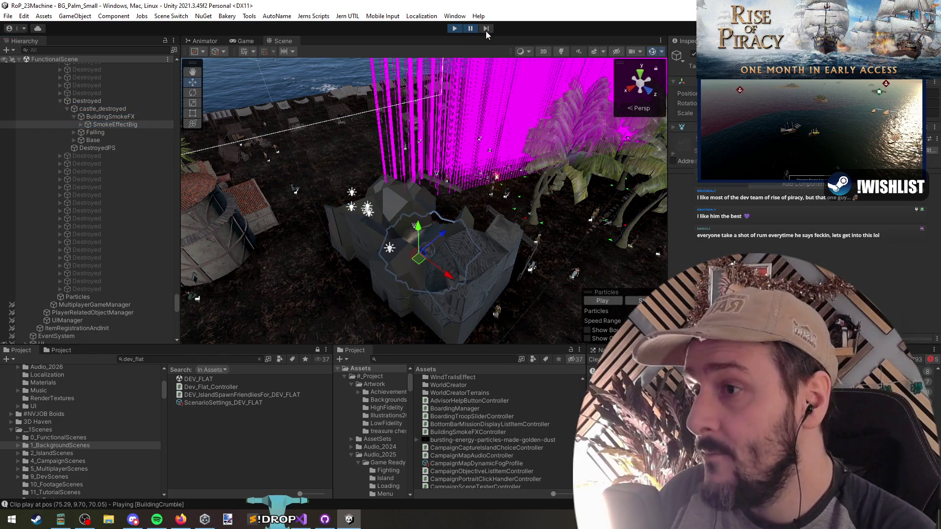
pyautogui.press('Right')
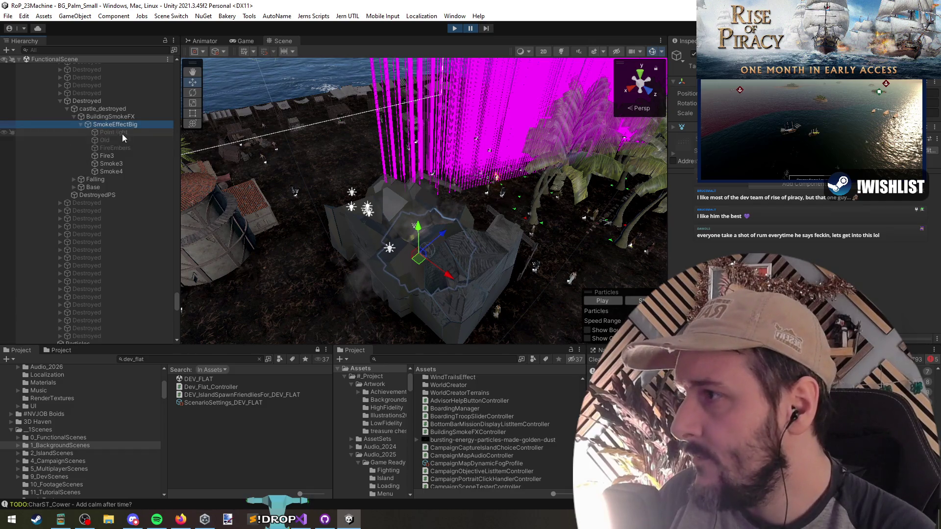
pyautogui.scroll(-3, 727, 251)
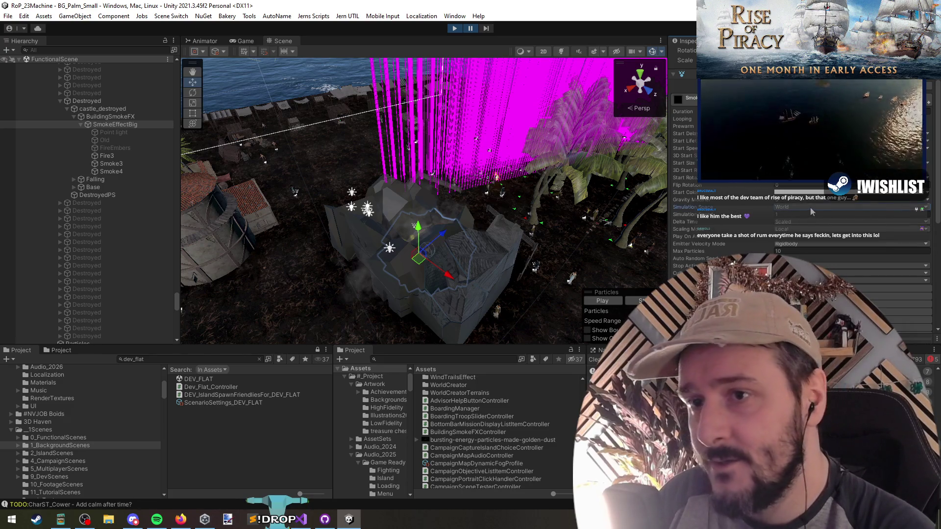
pyautogui.click(127, 156)
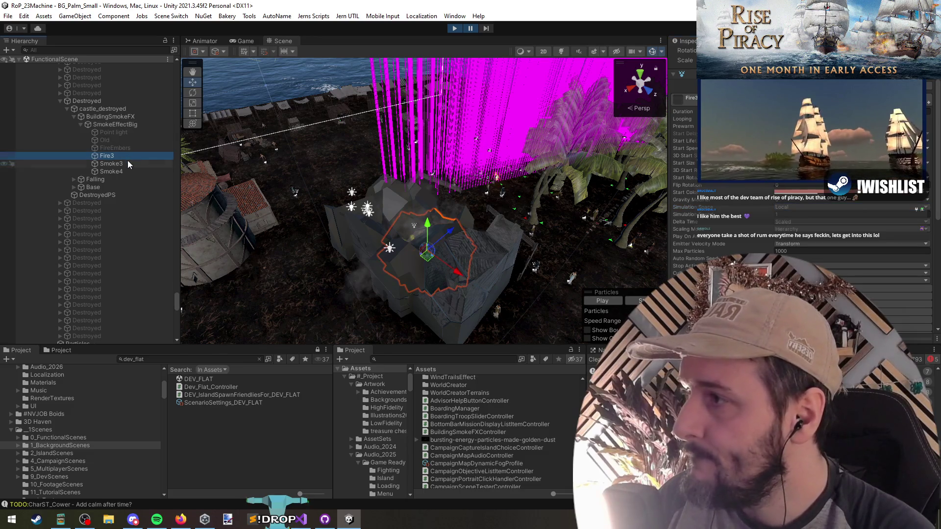
pyautogui.keyDown('shift'); pyautogui.click(128, 163); pyautogui.keyUp('shift')
pyautogui.keyDown('shift'); pyautogui.click(118, 171); pyautogui.keyUp('shift')
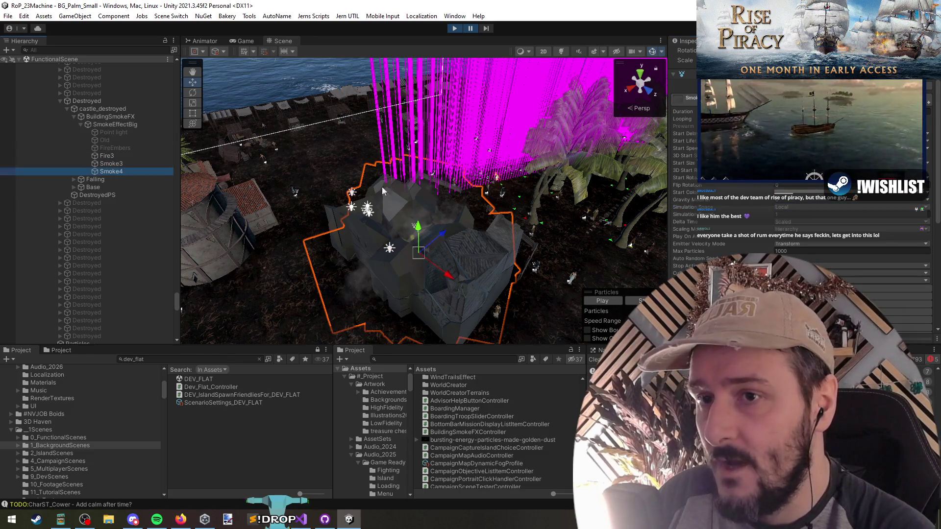
pyautogui.click(802, 227)
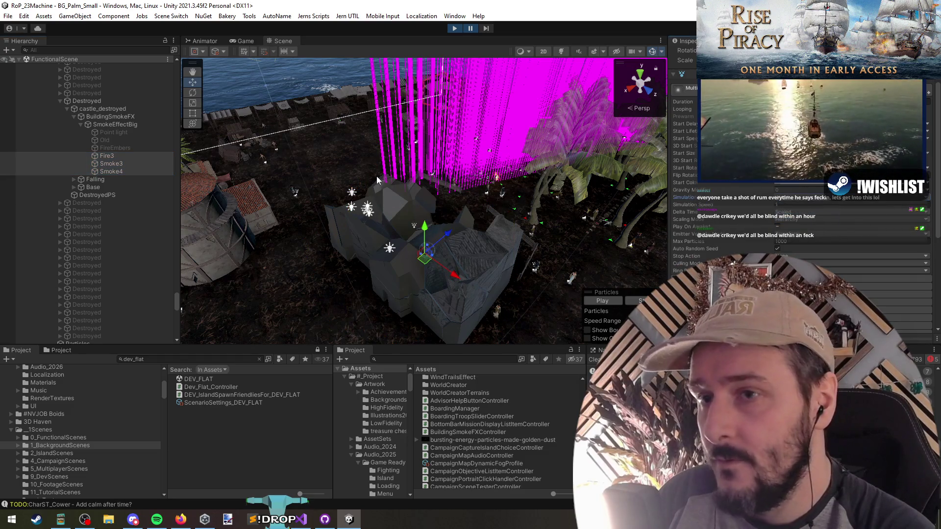
pyautogui.click(114, 125)
pyautogui.click(114, 118)
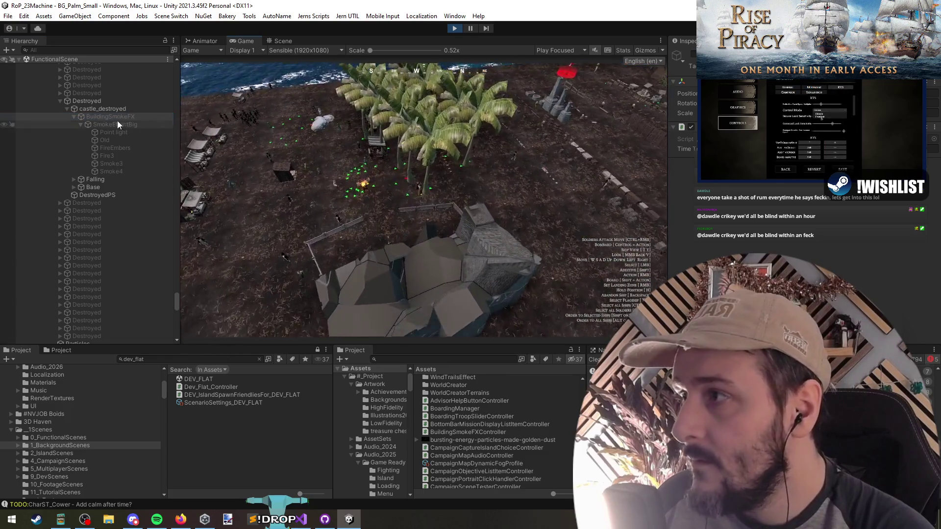
# Watch BuildingSmokeFX in the running game, then stop play mode with Ctrl+P.
pyautogui.click(117, 118)
pyautogui.click(358, 170)
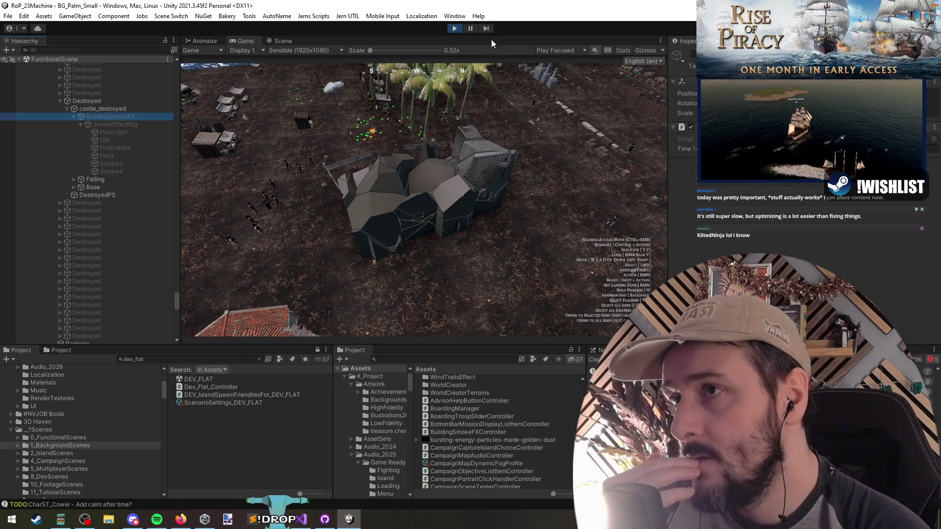
pyautogui.hotkey('ctrl', 'p')
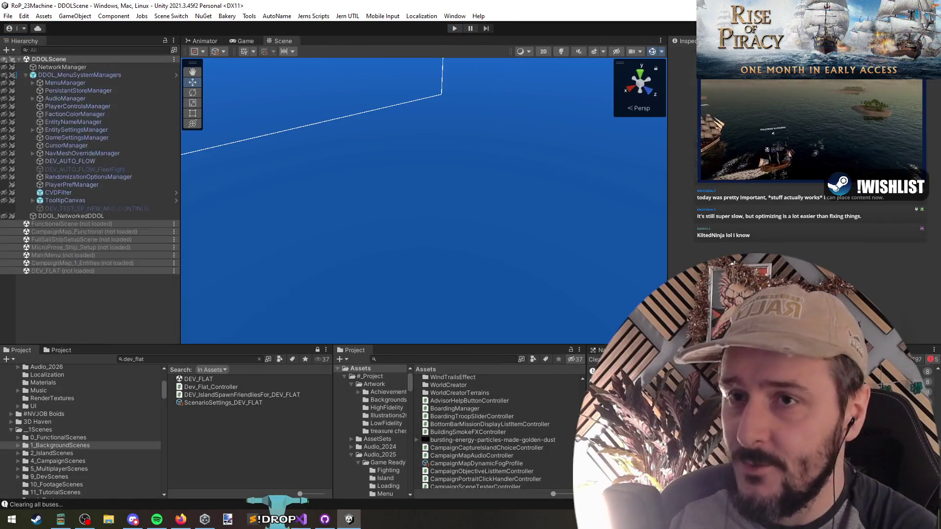
# Delete the gameObject.SetActive(false) line and declare a 'bool active = true;' field.
pyautogui.click(302, 522)
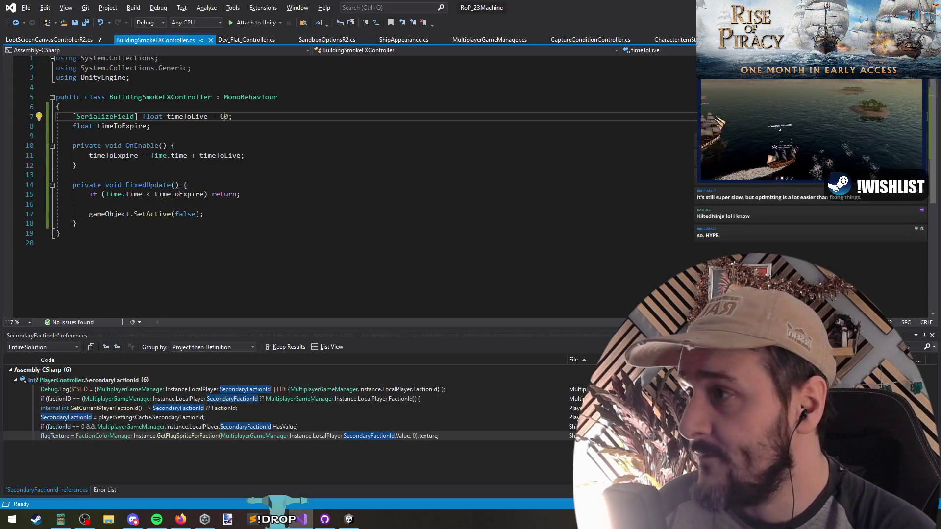
pyautogui.click(243, 213)
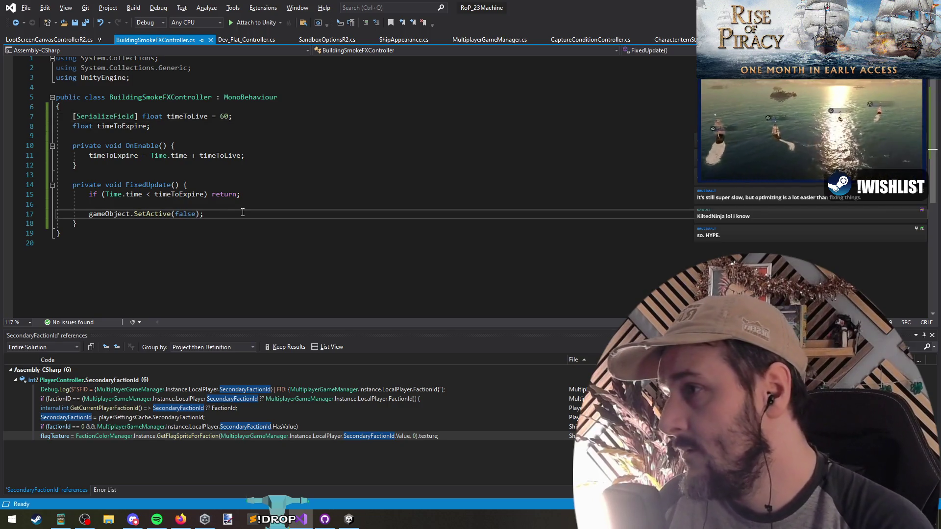
pyautogui.hotkey('shift', 'Home')
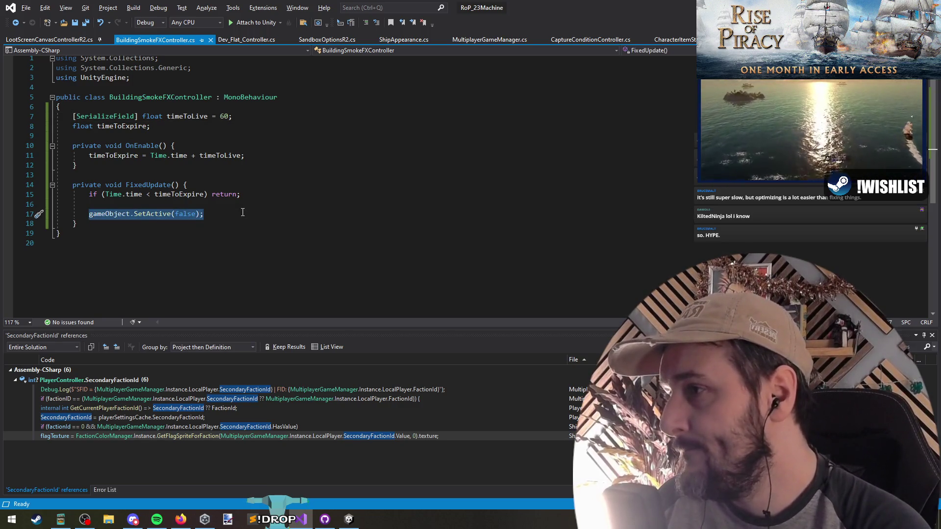
pyautogui.press('BackSpace')
pyautogui.press('BackSpace')
pyautogui.press('Return')
pyautogui.press('Up')
pyautogui.press('Up')
pyautogui.press('Up')
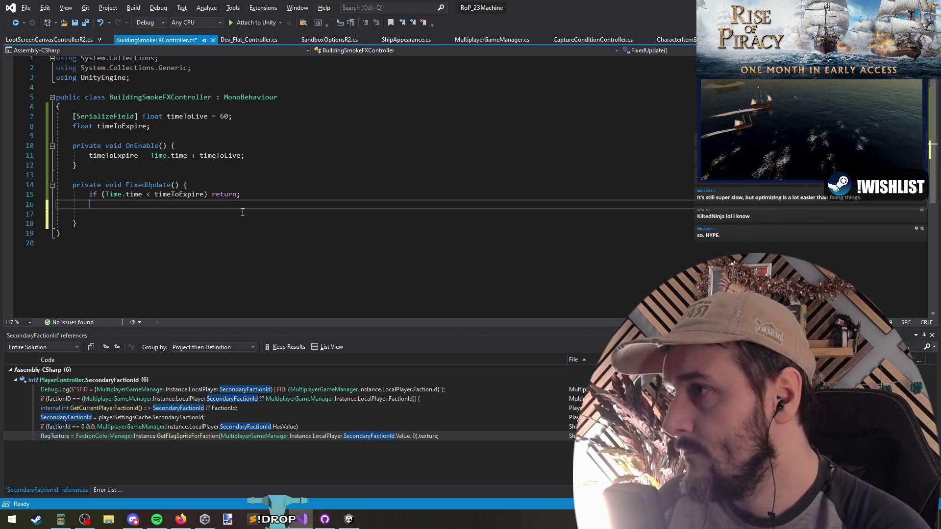
pyautogui.write('bool ')
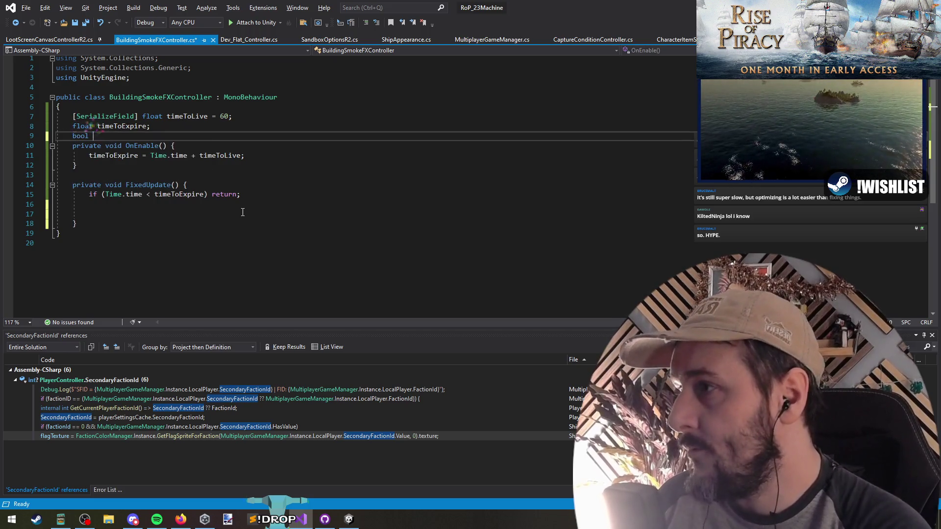
pyautogui.write('rue;')
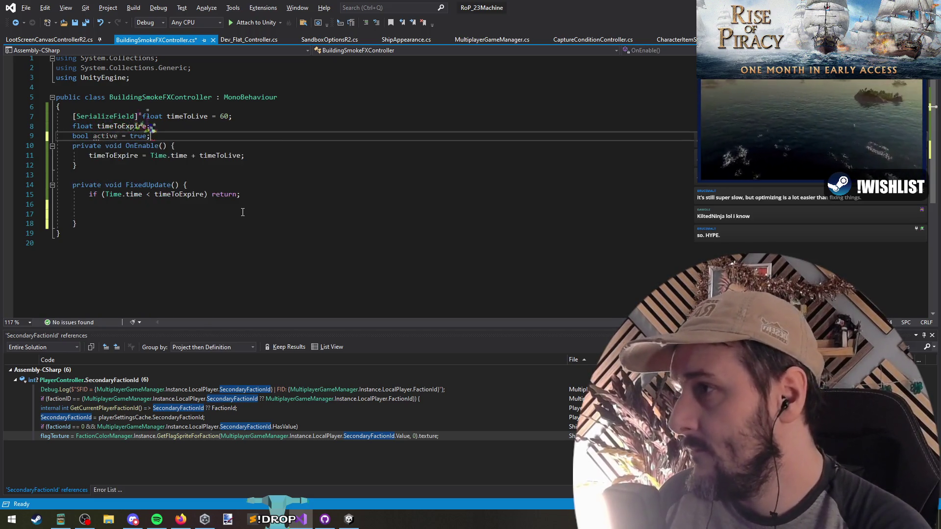
pyautogui.press('Home')
pyautogui.press('Return')
pyautogui.press('Down')
pyautogui.press('Down')
pyautogui.press('Down')
# Add 'active = true;' inside OnEnable.
pyautogui.click(243, 213)
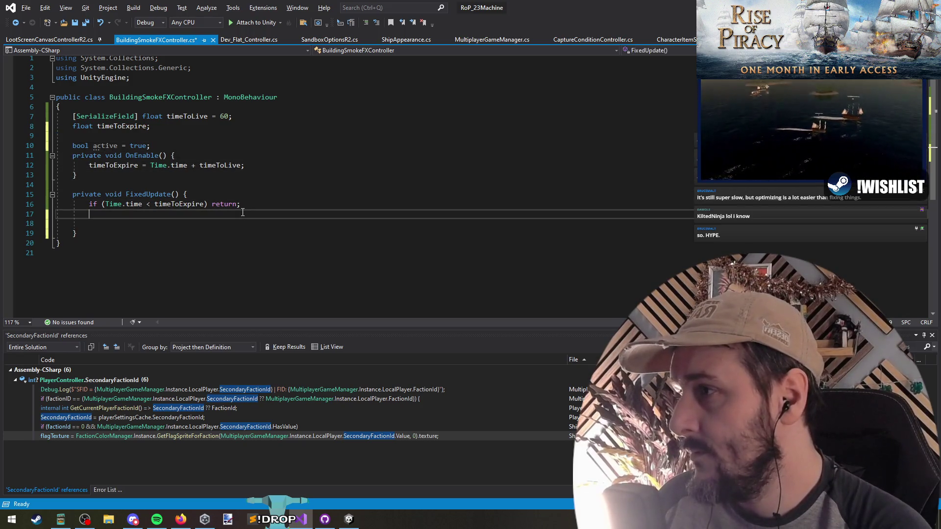
pyautogui.press('Down')
pyautogui.press('Up')
pyautogui.press('Up')
pyautogui.press('Up')
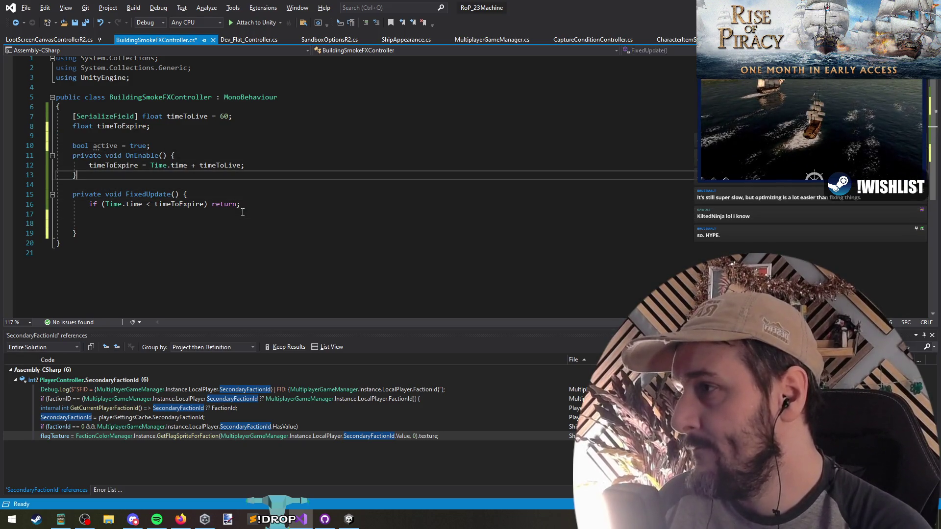
pyautogui.press('End')
pyautogui.press('Return')
pyautogui.write('active = true;')
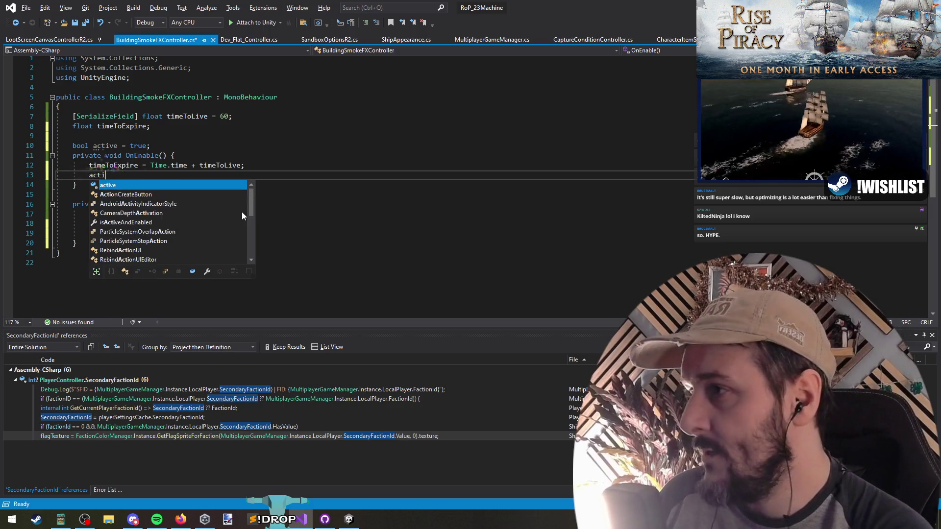
# Add an 'if (!active) return;' guard at the top of FixedUpdate.
pyautogui.press('Down')
pyautogui.press('Down')
pyautogui.press('Down')
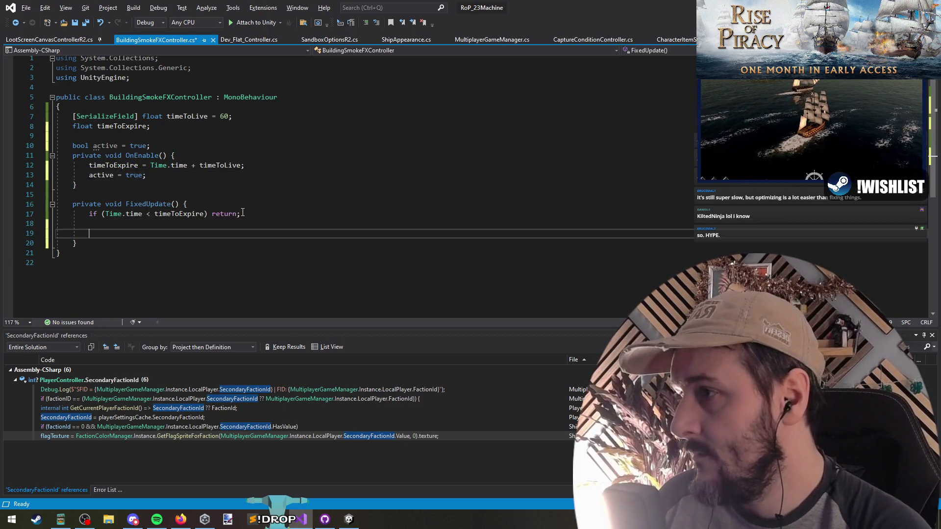
pyautogui.press('Up')
pyautogui.press('Up')
pyautogui.press('Up')
pyautogui.press('End')
pyautogui.press('Return')
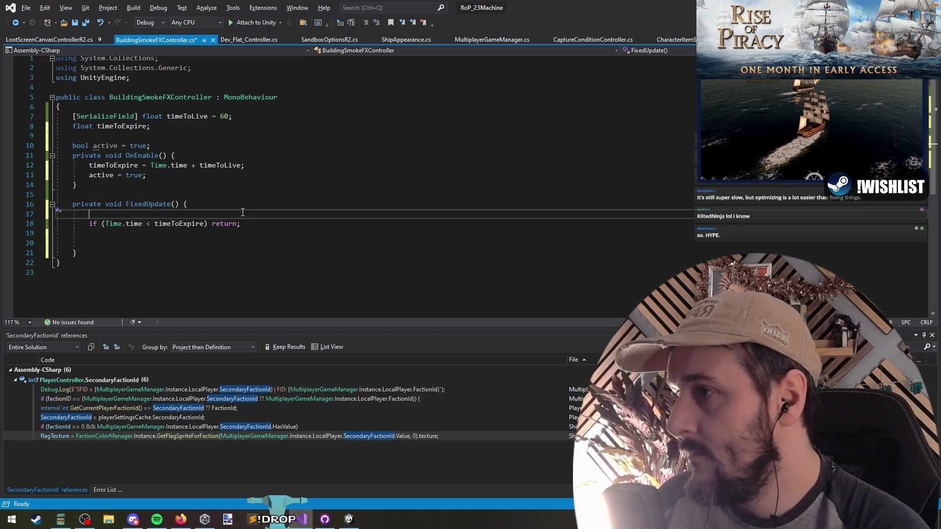
pyautogui.write('if(!active')
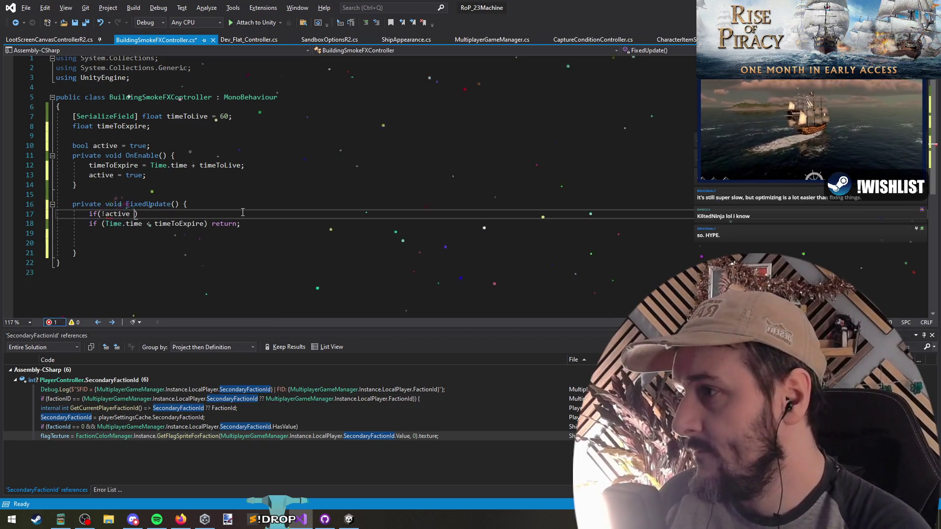
pyautogui.write(') return;')
pyautogui.press('Return')
pyautogui.press('Down')
pyautogui.press('Down')
pyautogui.press('Down')
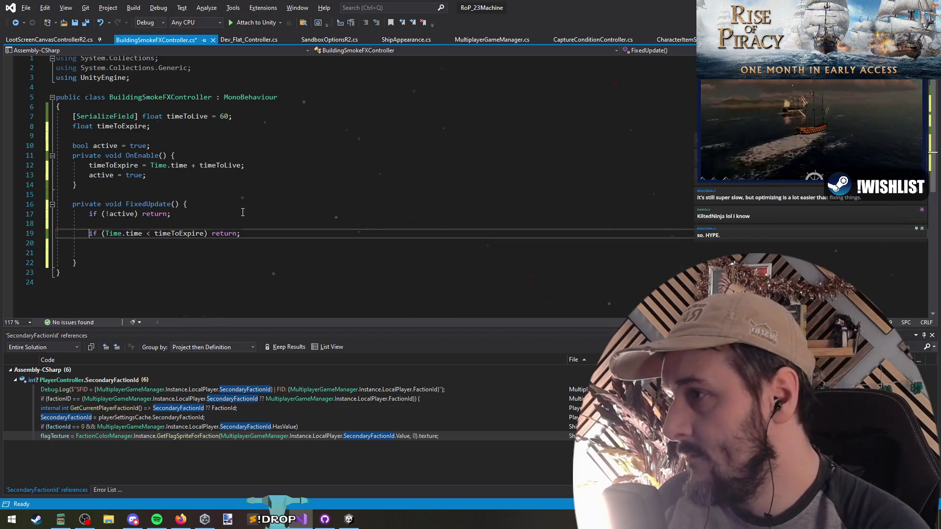
# After expiry, set active to false and loop over GetComponentsInChildren<ParticleSystem>().
pyautogui.write('active = false;')
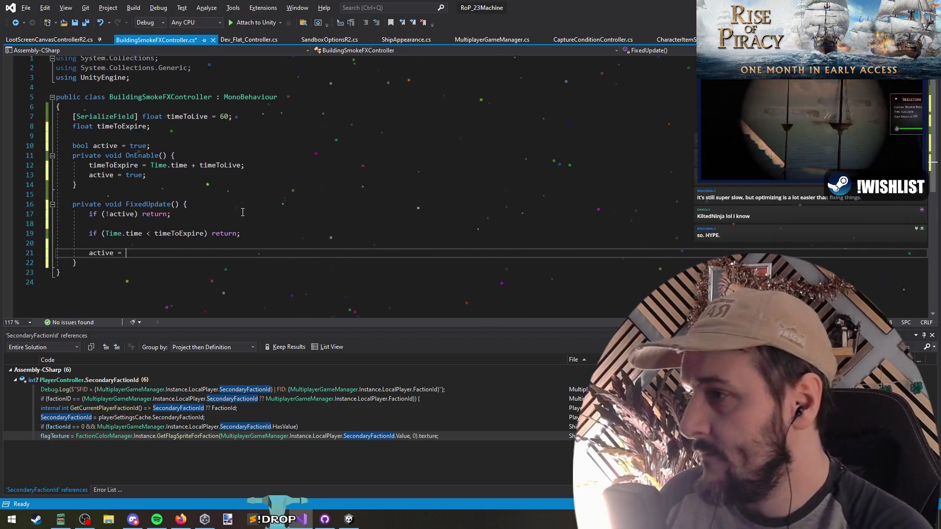
pyautogui.press('Return')
pyautogui.press('Return')
pyautogui.write('forea')
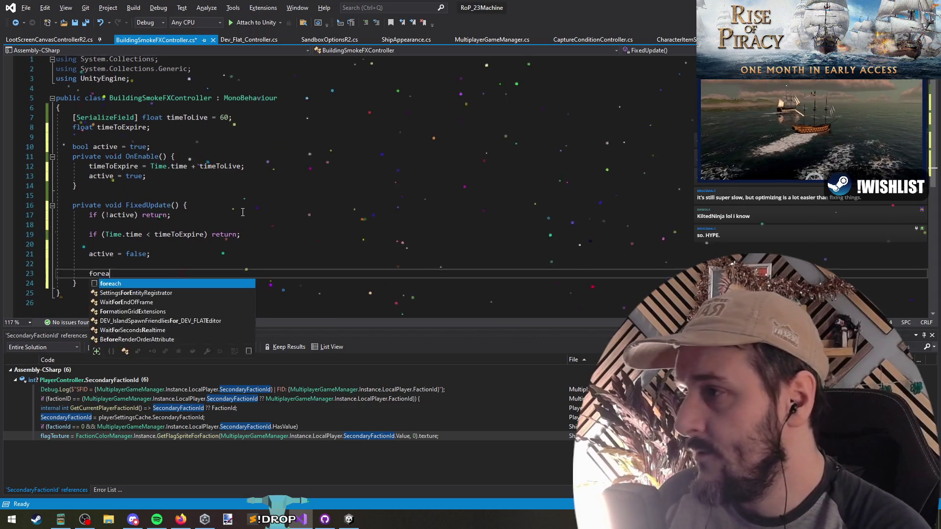
pyautogui.write('ch(var c in Get')
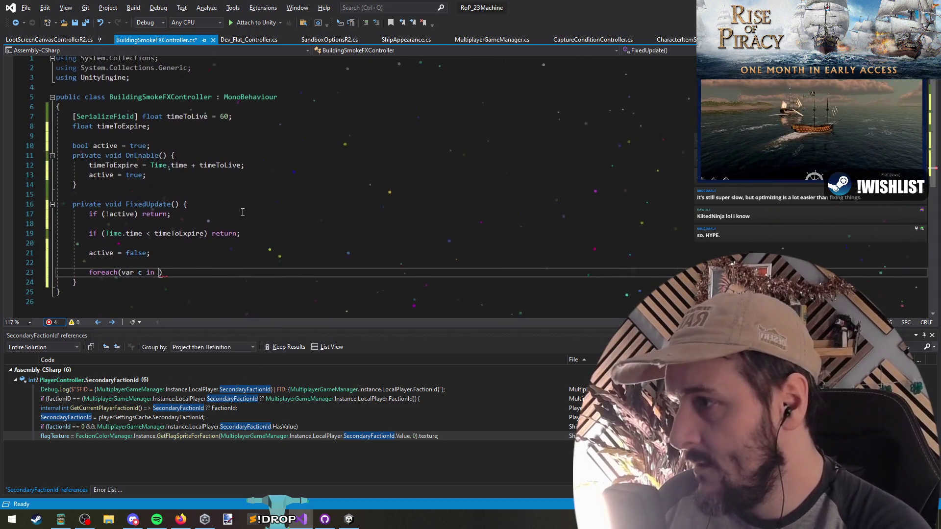
pyautogui.write('ComponentsInChildren<ParticleSystem>())')
pyautogui.press('Return')
# Call c.Stop(true, ParticleSystemStopBehavior.StopEmitting) in the loop and save the script.
pyautogui.write('c.Stop')
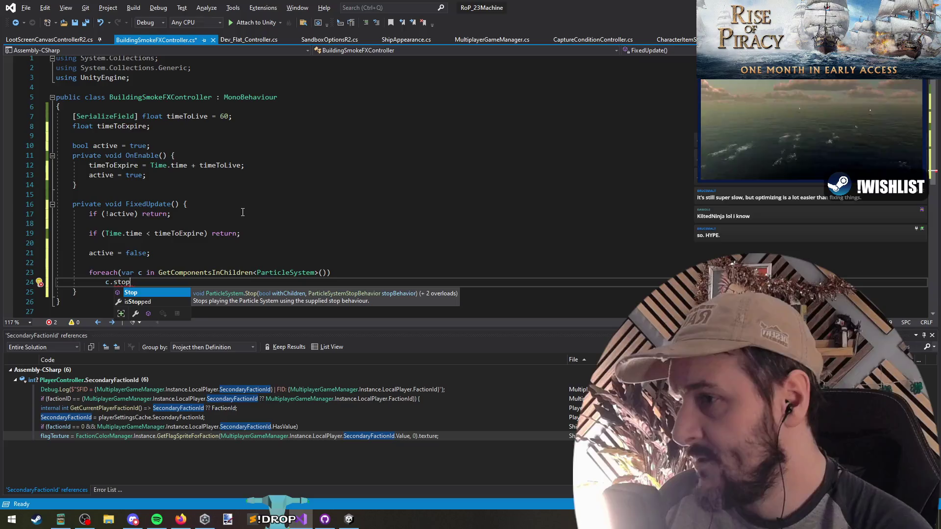
pyautogui.write('(')
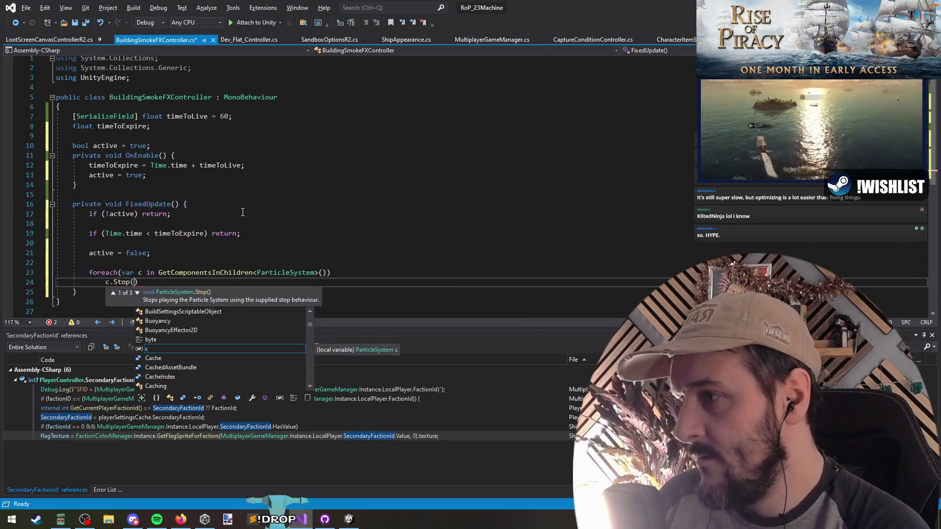
pyautogui.click(137, 293)
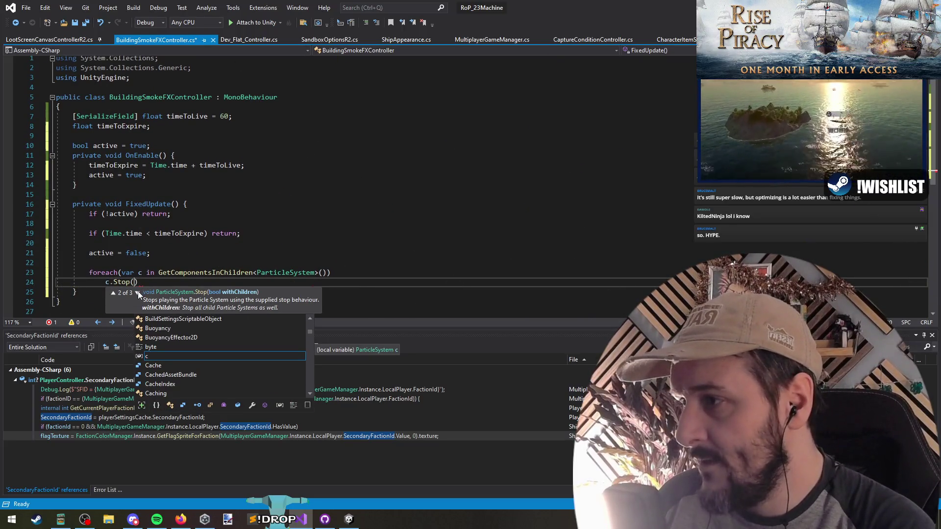
pyautogui.click(138, 293)
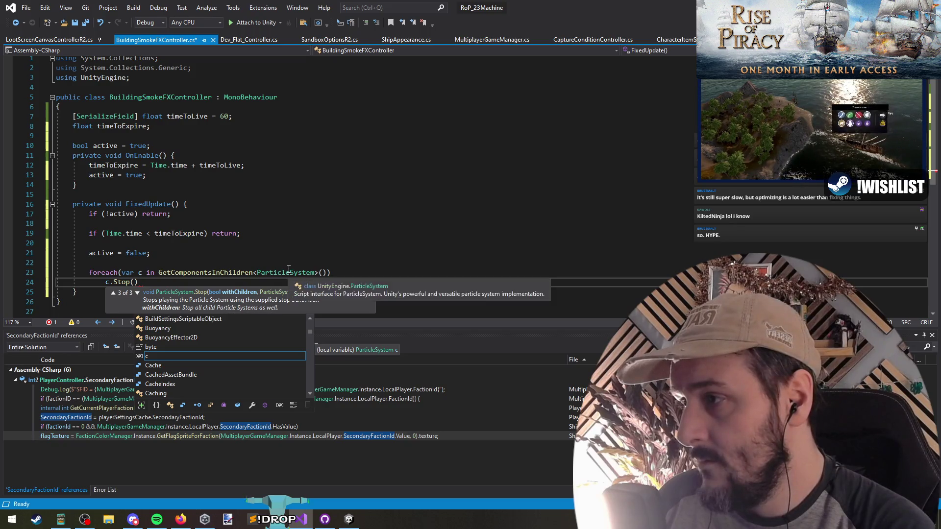
pyautogui.write('true, ')
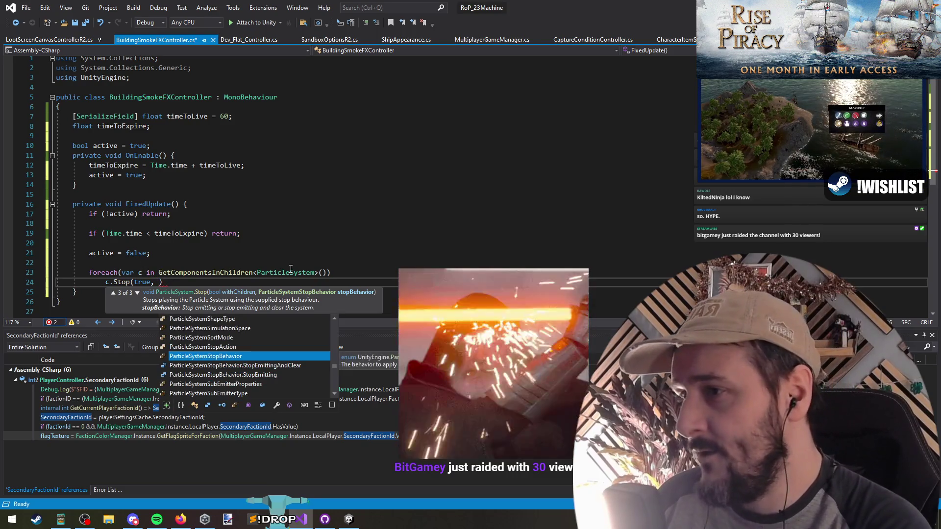
pyautogui.write('.')
pyautogui.press('Down')
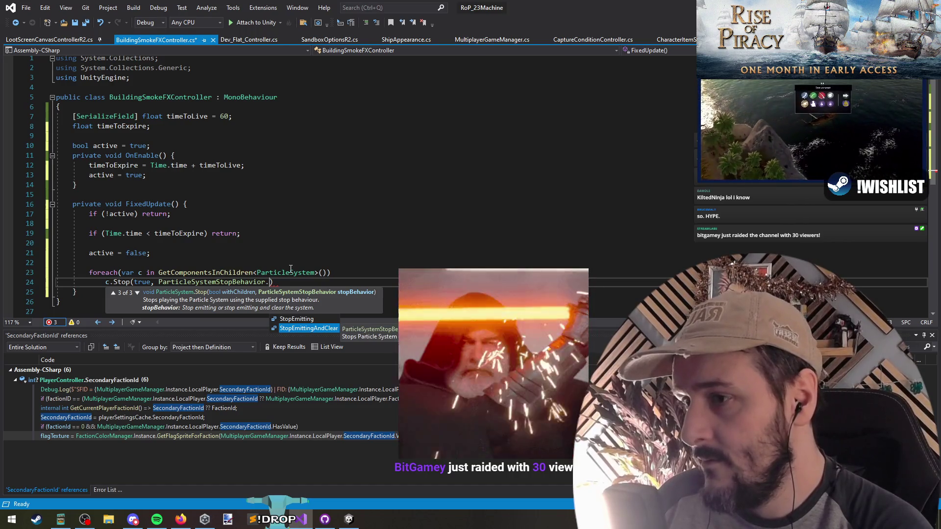
pyautogui.press('Up')
pyautogui.press('Tab')
pyautogui.write(');')
pyautogui.hotkey('ctrl', 'End')
pyautogui.hotkey('ctrl', 's')
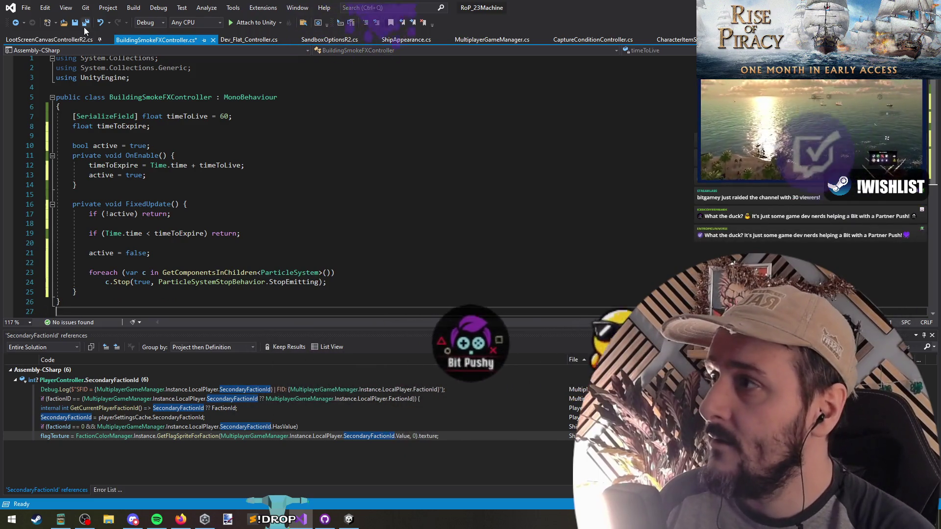
# Return to Unity and enter play mode to test the edited smoke controller.
pyautogui.hotkey('alt', 'Tab')
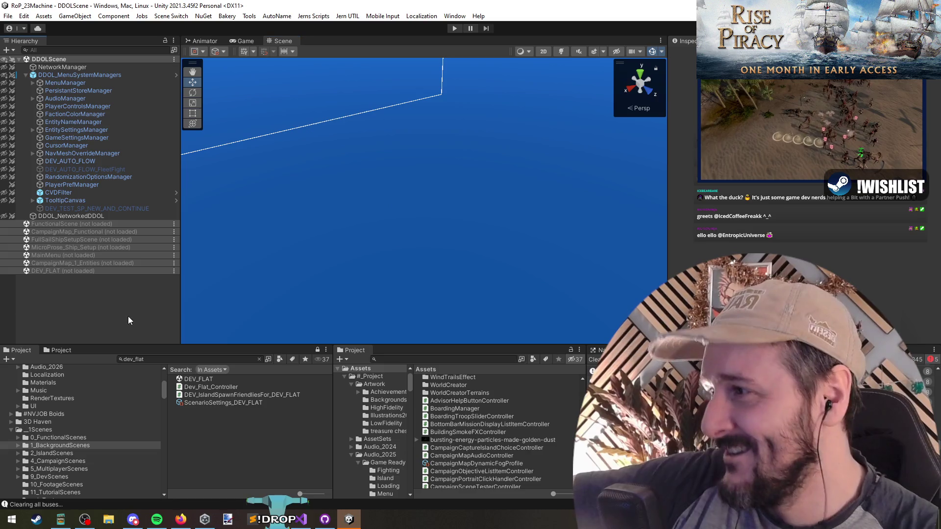
pyautogui.click(454, 28)
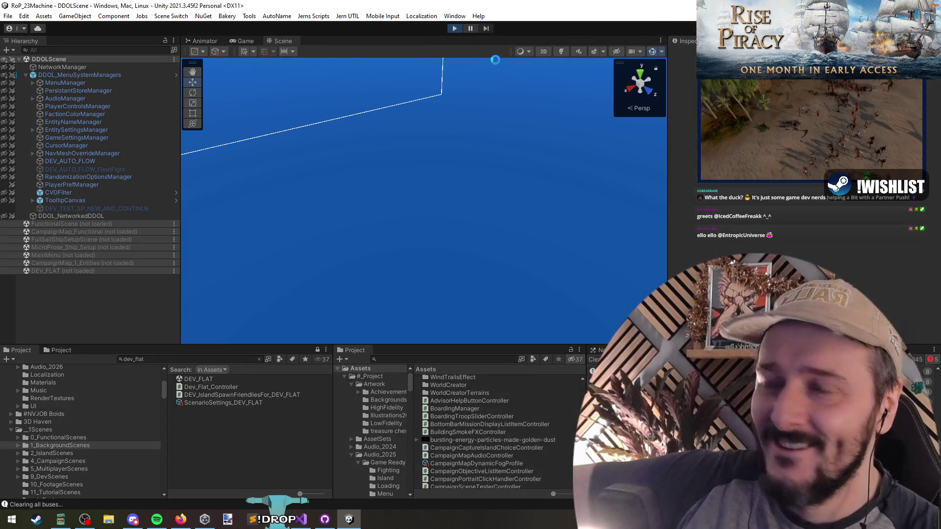
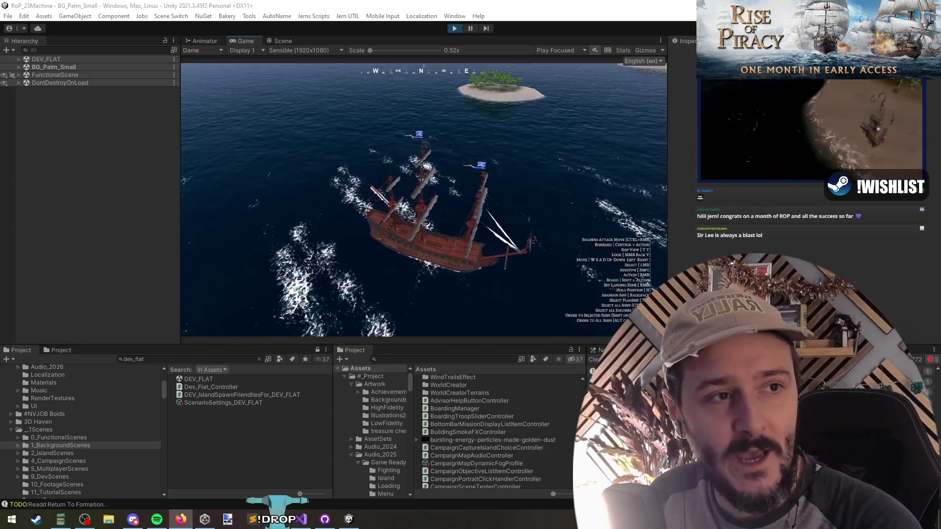
# Bring up the Steam 'Patch 37 & Roadmap Update!' post and read its title and water FPS fix.
pyautogui.click(181, 519)
pyautogui.scroll(-3, 358, 303)
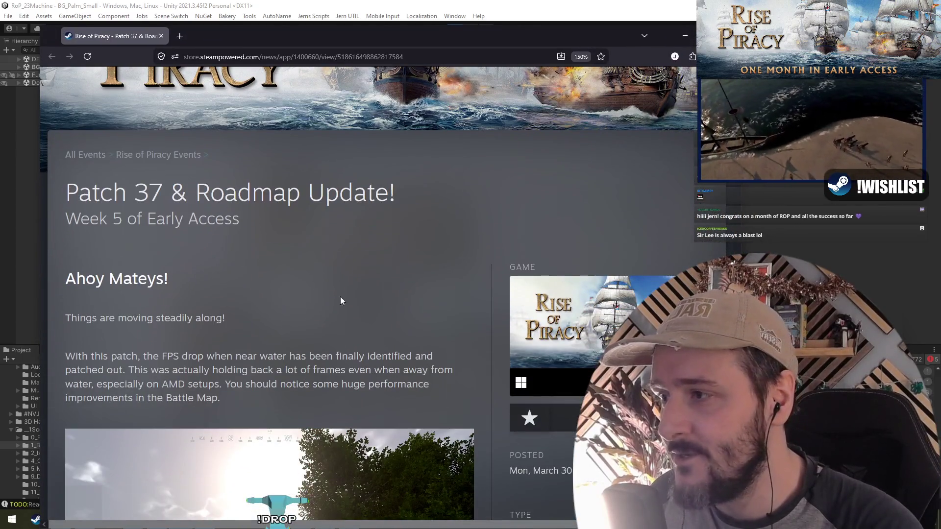
pyautogui.moveTo(65, 195); pyautogui.dragTo(164, 195)
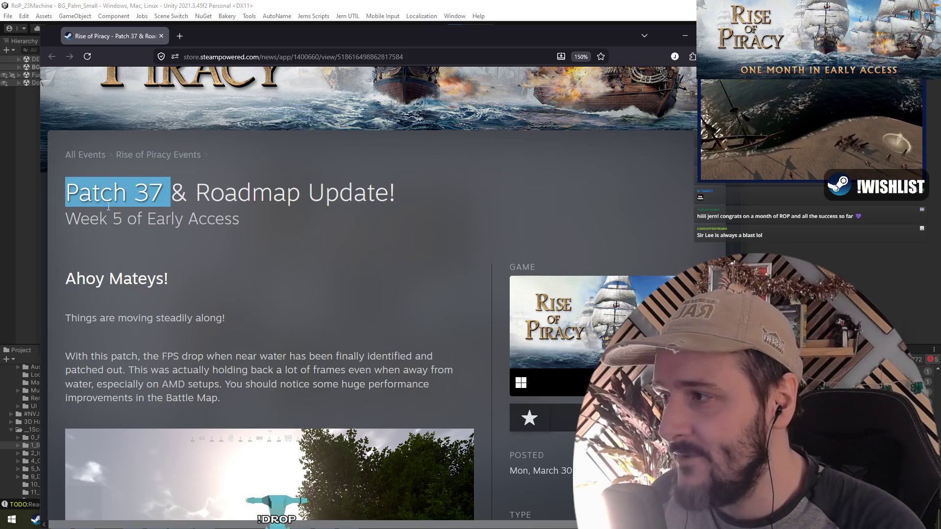
pyautogui.scroll(-10, 252, 248)
pyautogui.scroll(6, 263, 266)
pyautogui.scroll(-9, 197, 216)
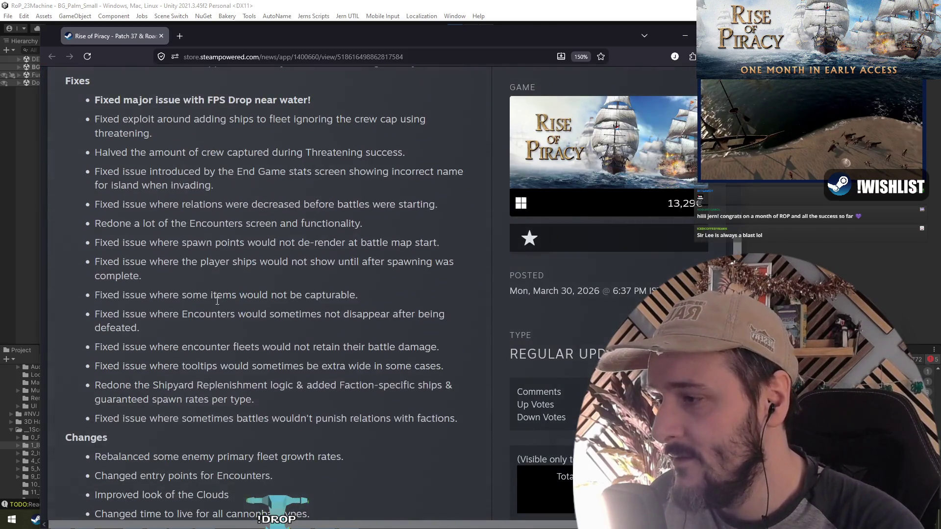
pyautogui.scroll(1, 122, 162)
pyautogui.moveTo(96, 100); pyautogui.dragTo(311, 101)
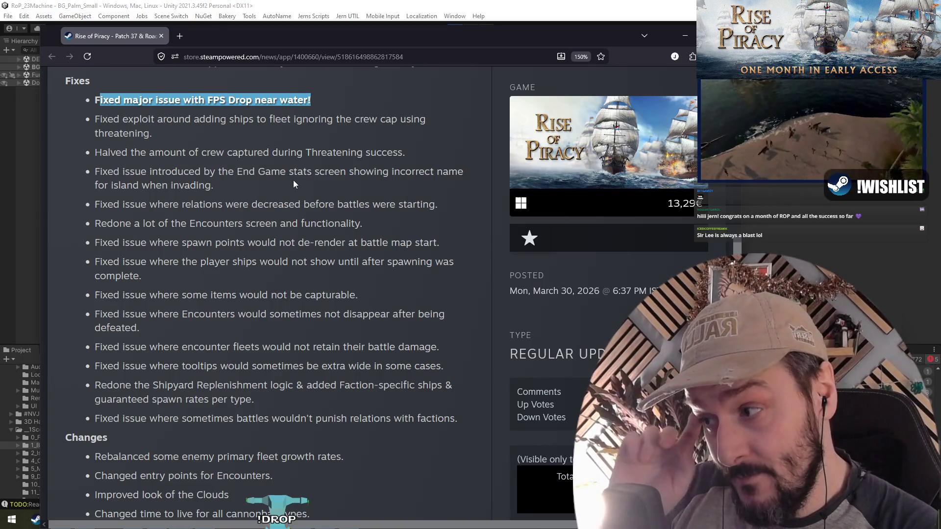
pyautogui.scroll(6, 229, 256)
pyautogui.click(229, 256)
pyautogui.click(240, 349)
# Read through the Fixes and Changes lists of the patch notes.
pyautogui.scroll(-1, 240, 306)
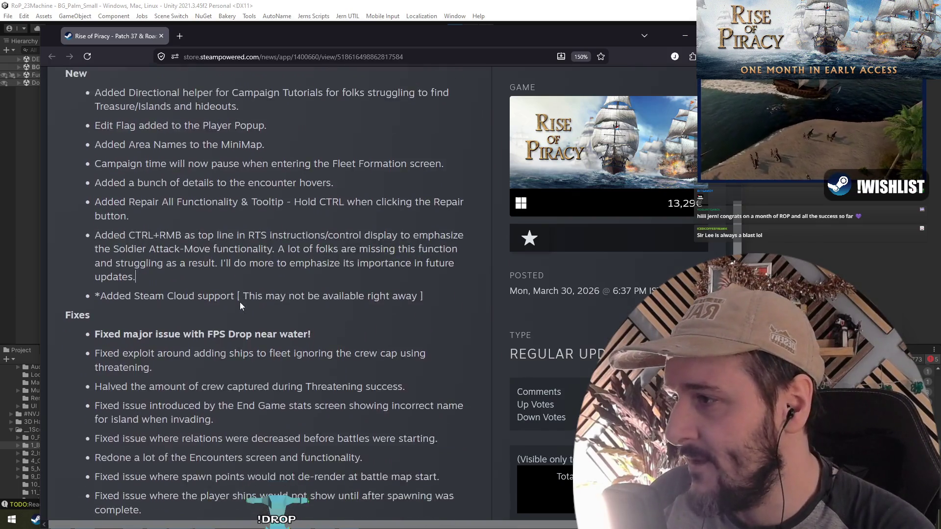
pyautogui.scroll(-4, 240, 307)
pyautogui.moveTo(93, 111); pyautogui.dragTo(211, 403)
pyautogui.click(211, 403)
pyautogui.scroll(-4, 172, 356)
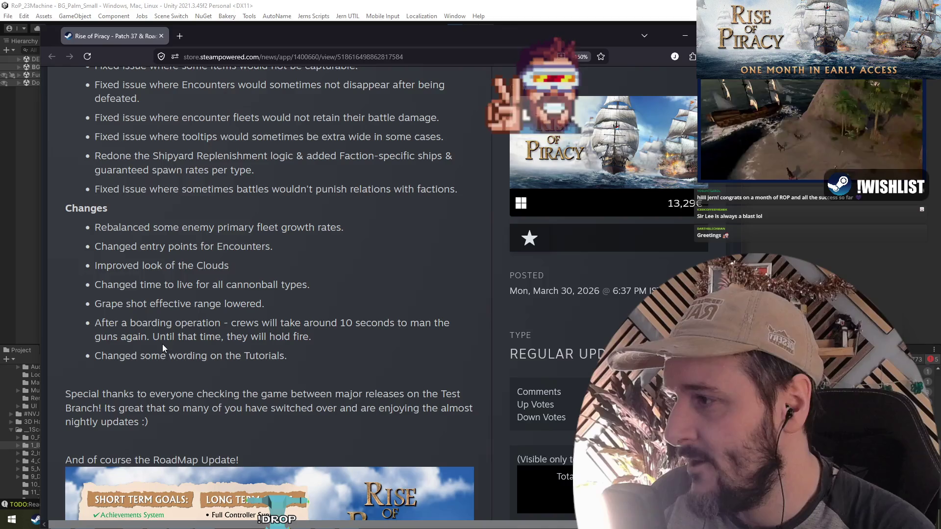
pyautogui.moveTo(172, 357); pyautogui.dragTo(162, 227)
pyautogui.click(207, 356)
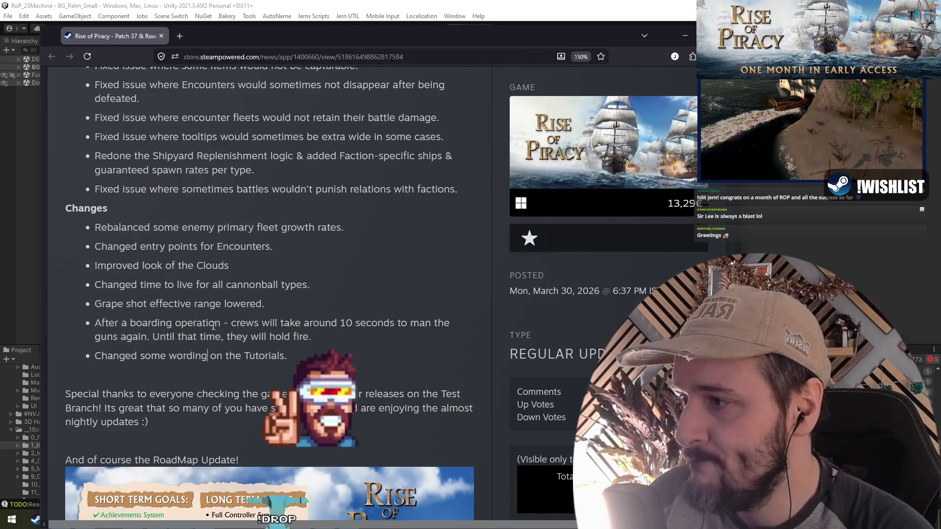
pyautogui.scroll(-6, 214, 327)
pyautogui.scroll(1, 241, 395)
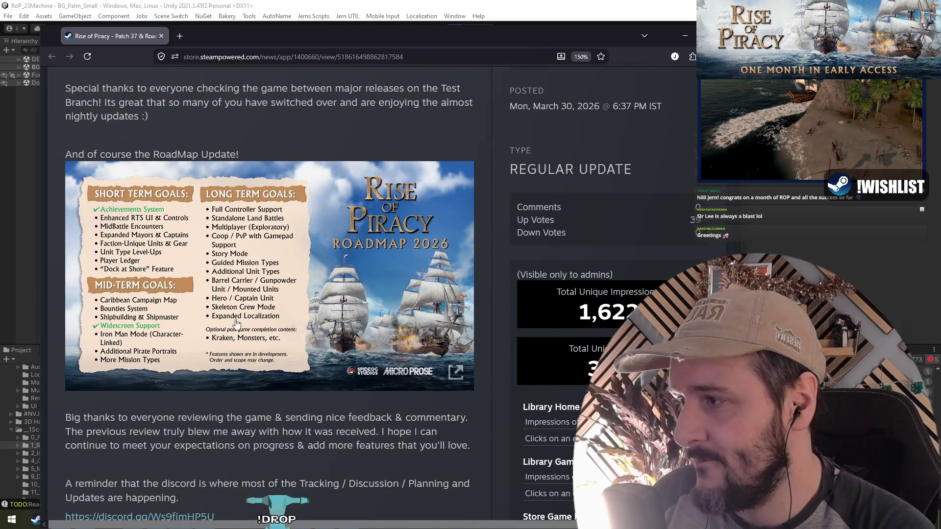
# Enlarge the RoadMap image in a maximized browser window, then close it.
pyautogui.click(274, 261)
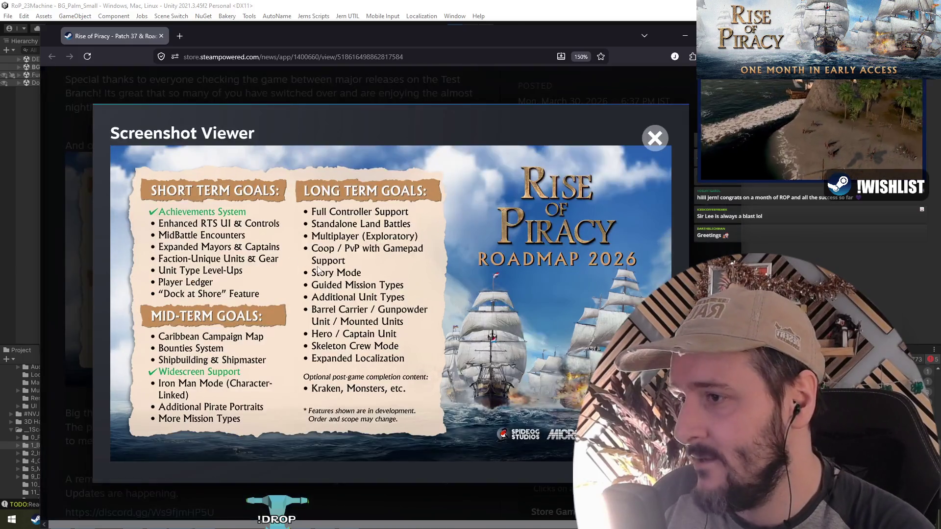
pyautogui.moveTo(313, 39); pyautogui.dragTo(273, 12)
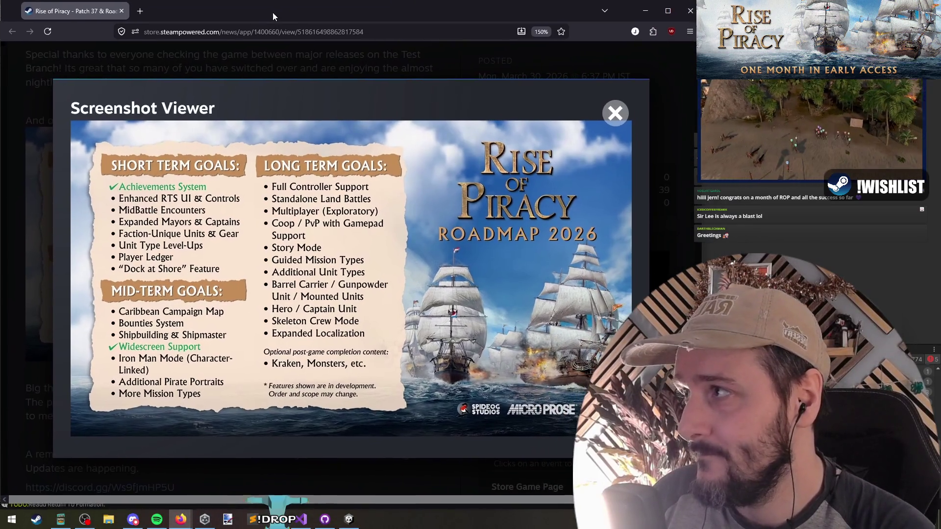
pyautogui.press('super+Up')
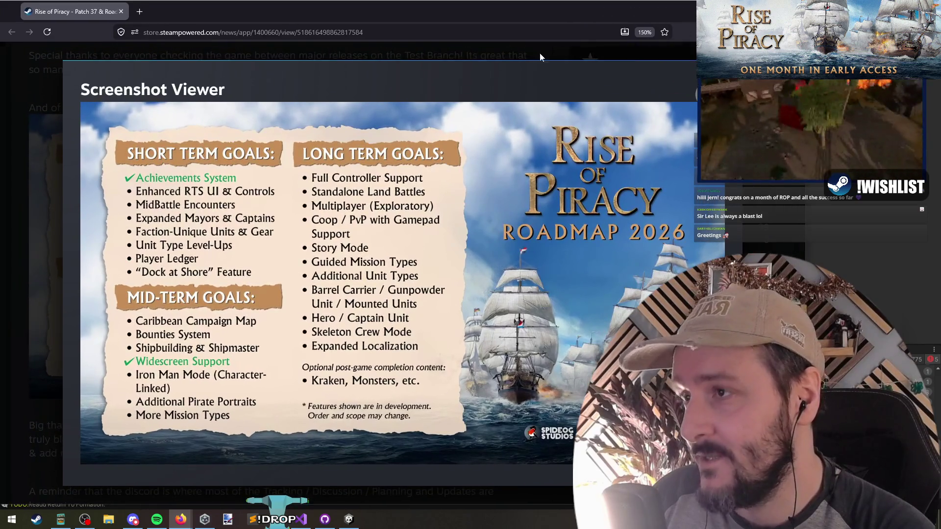
pyautogui.moveTo(516, 12); pyautogui.dragTo(509, 13)
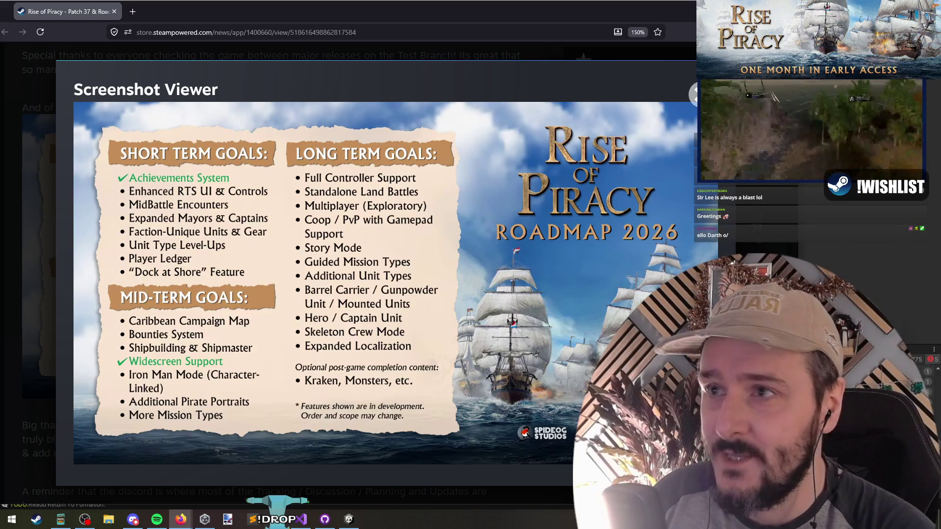
pyautogui.press('Escape')
# Return to the top of the post and switch over to Unity.
pyautogui.scroll(-6, 210, 311)
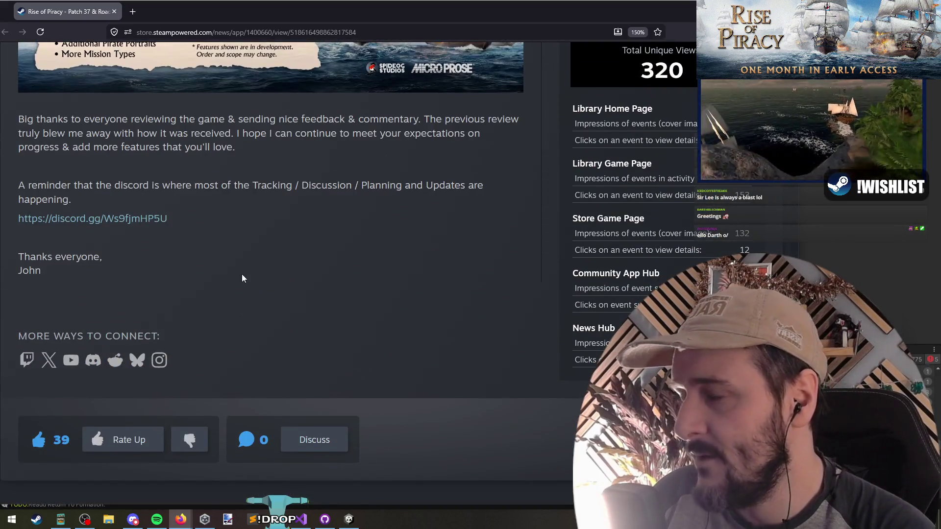
pyautogui.scroll(15, 241, 272)
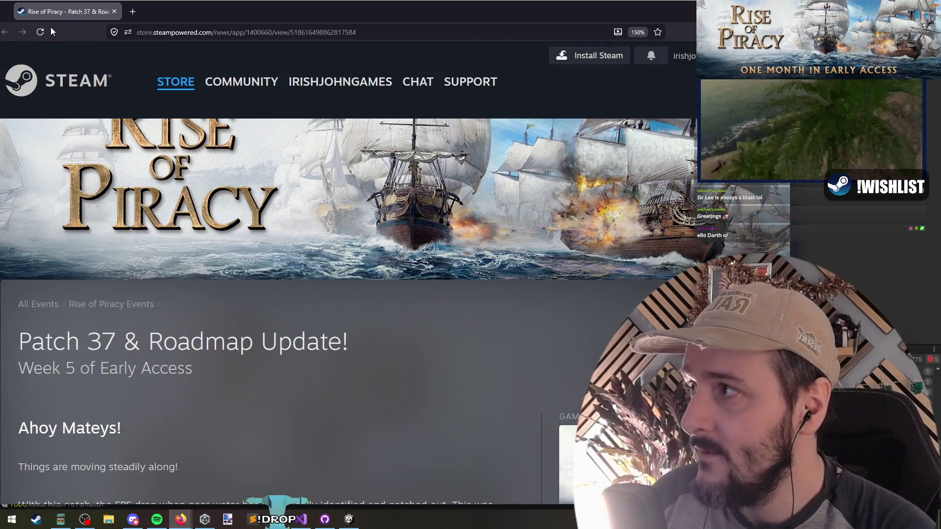
pyautogui.hotkey('alt', 'Tab')
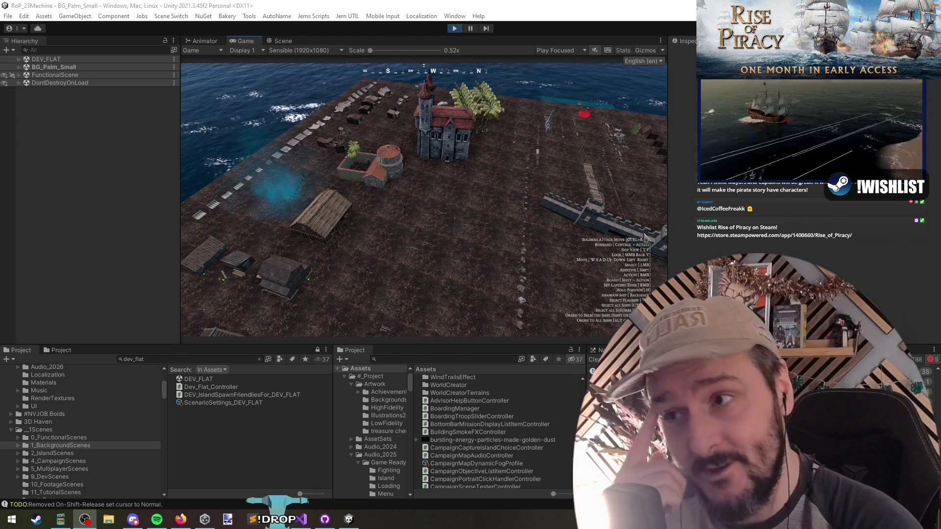
# Zoom the running game onto the rubble pile, glancing at the smoke controller script in between.
pyautogui.click(402, 240)
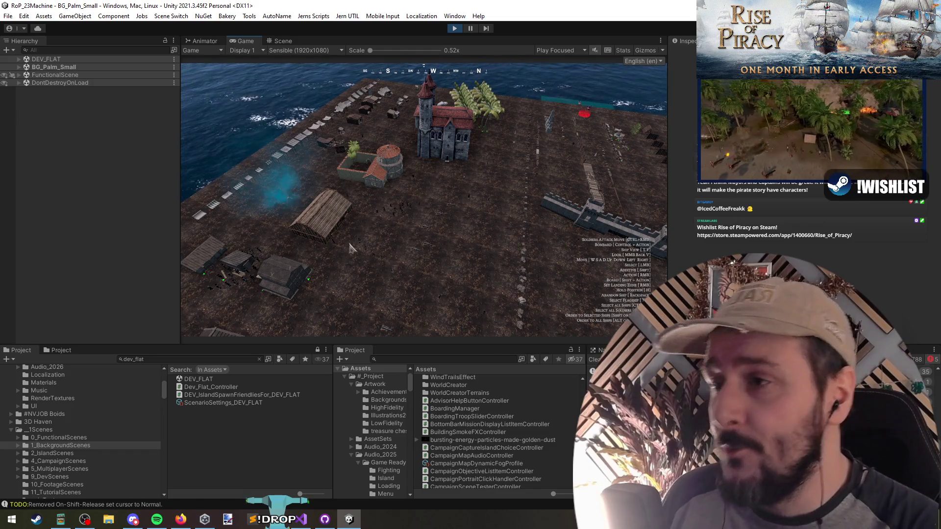
pyautogui.scroll(3, 350, 248)
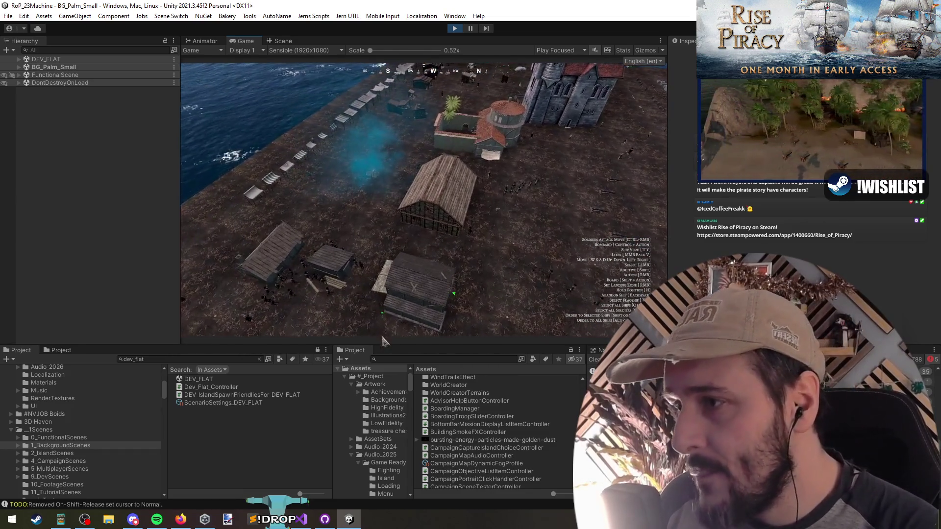
pyautogui.press('`')
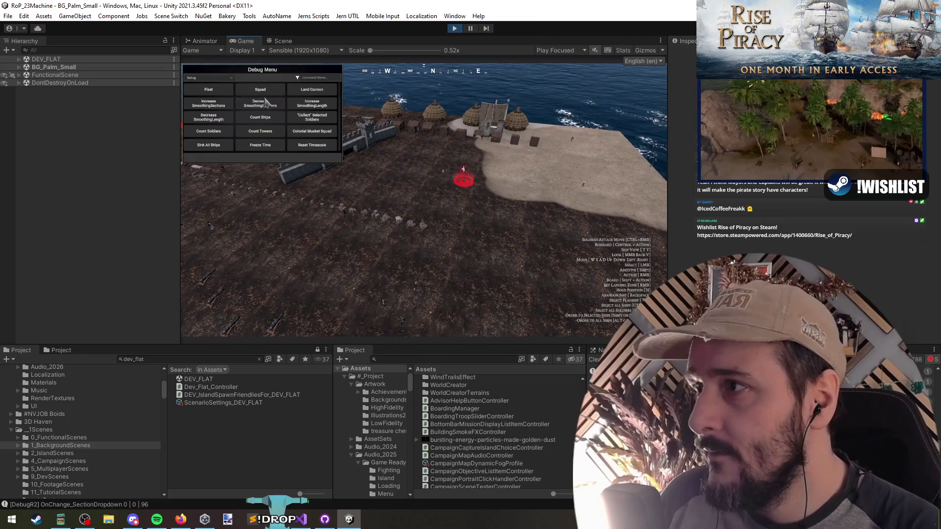
pyautogui.click(300, 522)
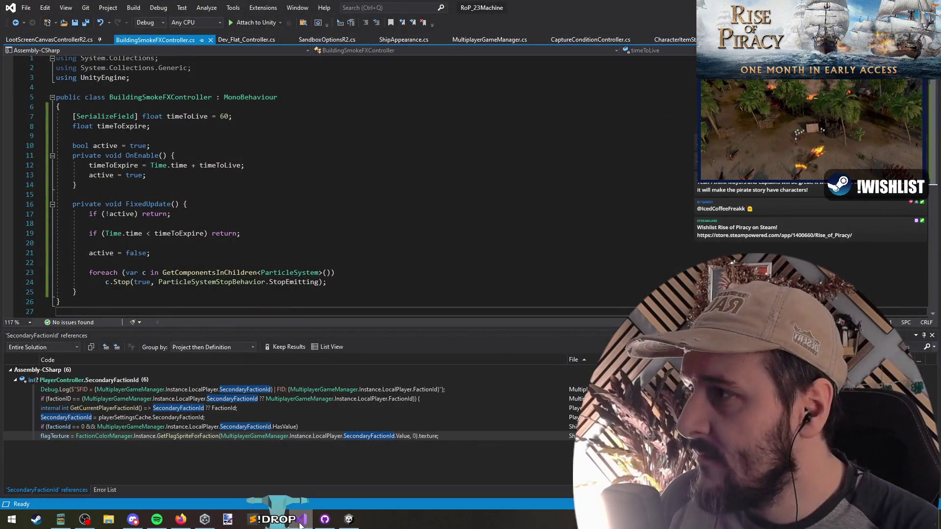
pyautogui.click(349, 519)
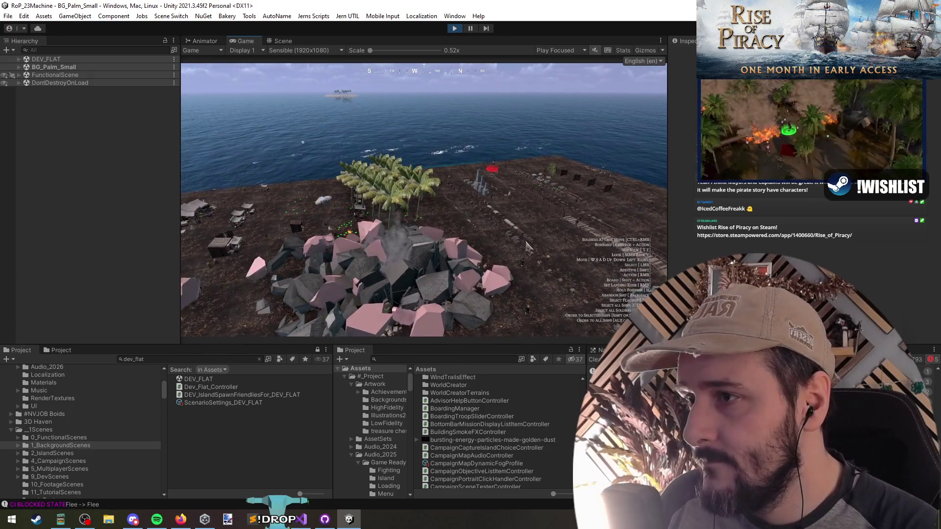
# Check the rubble once more, stop play mode, and switch to Visual Studio.
pyautogui.scroll(5, 395, 272)
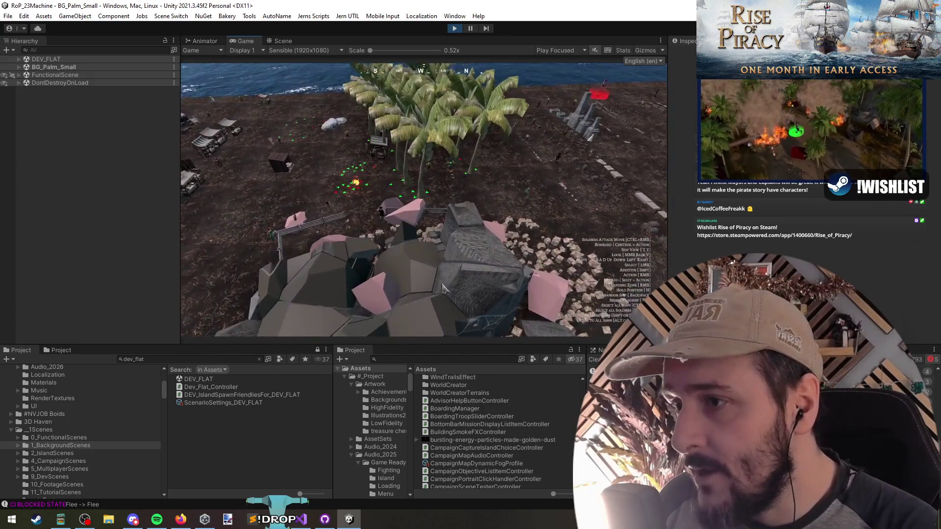
pyautogui.scroll(-5, 395, 272)
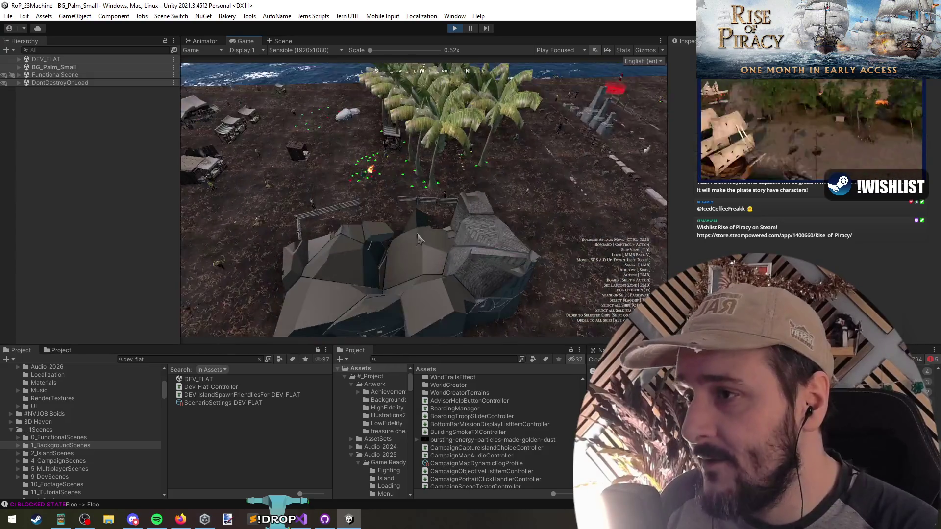
pyautogui.click(458, 28)
pyautogui.hotkey('alt', 'Tab')
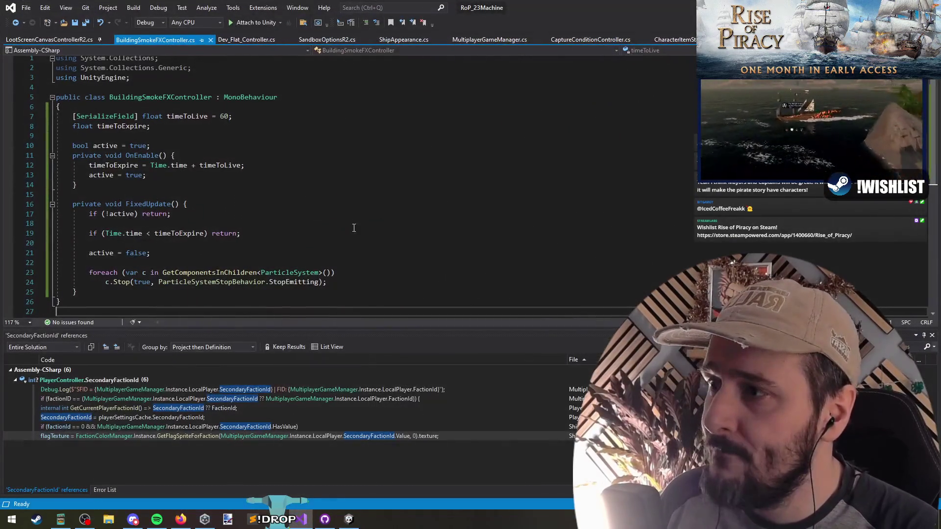
# Select the GetComponentsInChildren<ParticleSystem>() call in line 23's foreach header.
pyautogui.tripleClick(269, 276)
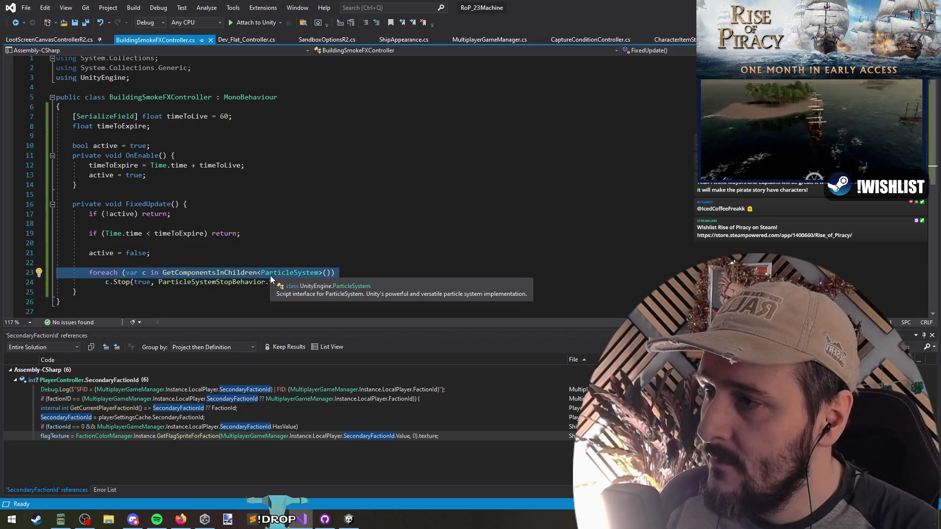
pyautogui.moveTo(502, 273)
pyautogui.mouseDown()
pyautogui.moveTo(93, 274)
pyautogui.moveTo(295, 272)
pyautogui.mouseUp()
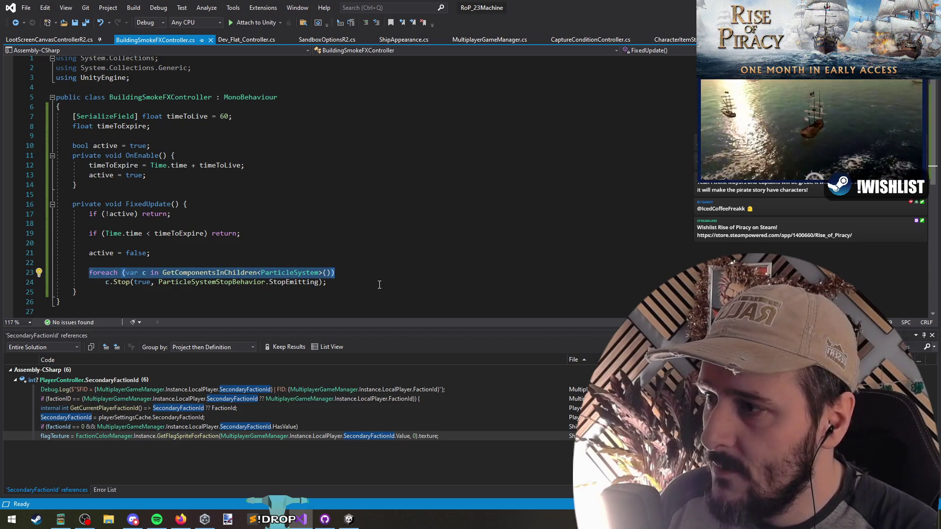
pyautogui.moveTo(377, 281); pyautogui.dragTo(1, 277)
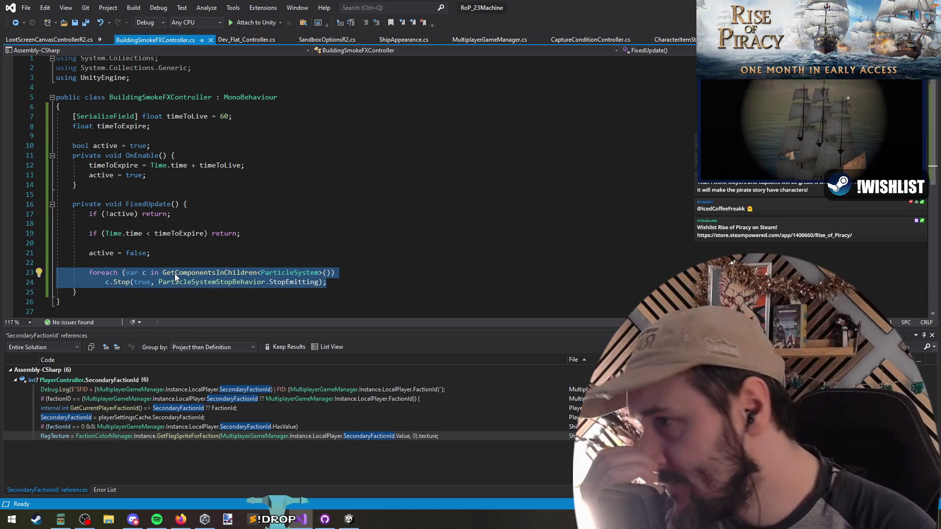
pyautogui.click(291, 273)
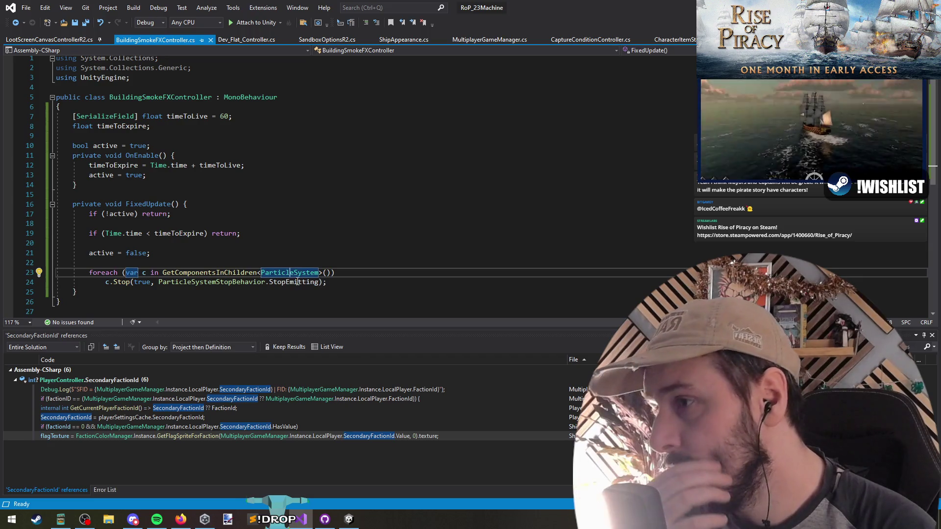
pyautogui.click(167, 272)
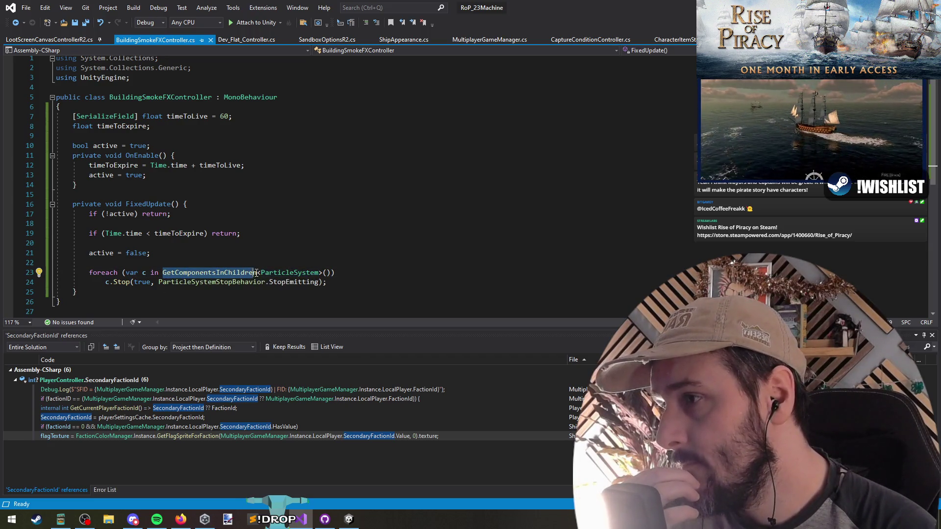
pyautogui.moveTo(335, 273)
pyautogui.mouseDown()
pyautogui.moveTo(117, 273)
pyautogui.moveTo(308, 273)
pyautogui.mouseUp()
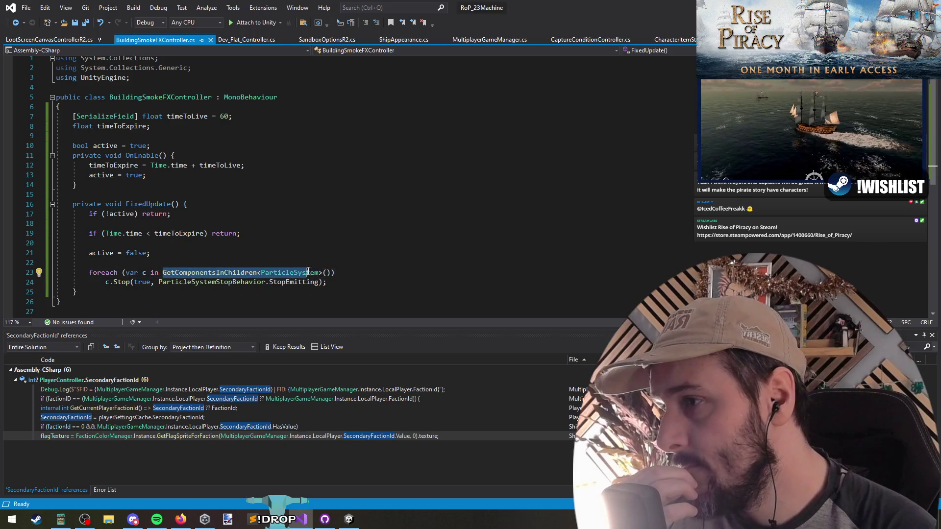
pyautogui.click(164, 272)
pyautogui.moveTo(162, 272); pyautogui.dragTo(315, 273)
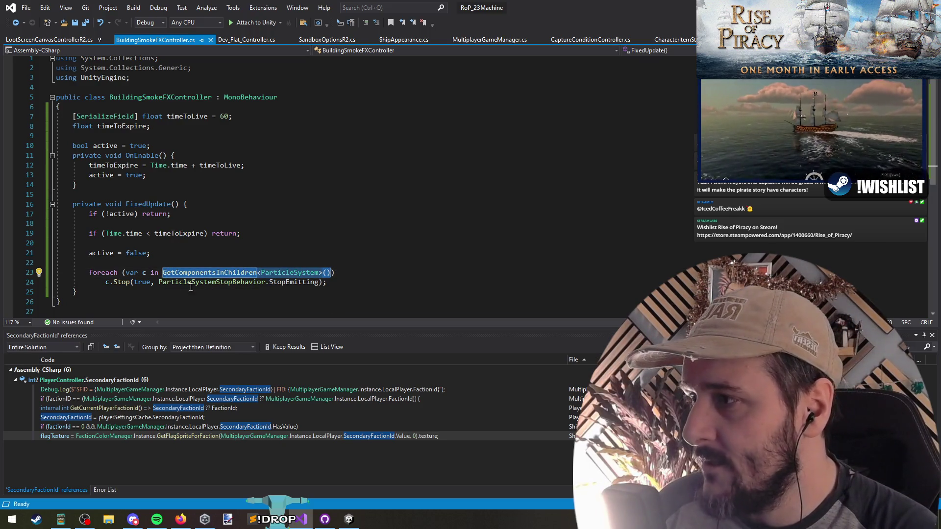
pyautogui.click(365, 270)
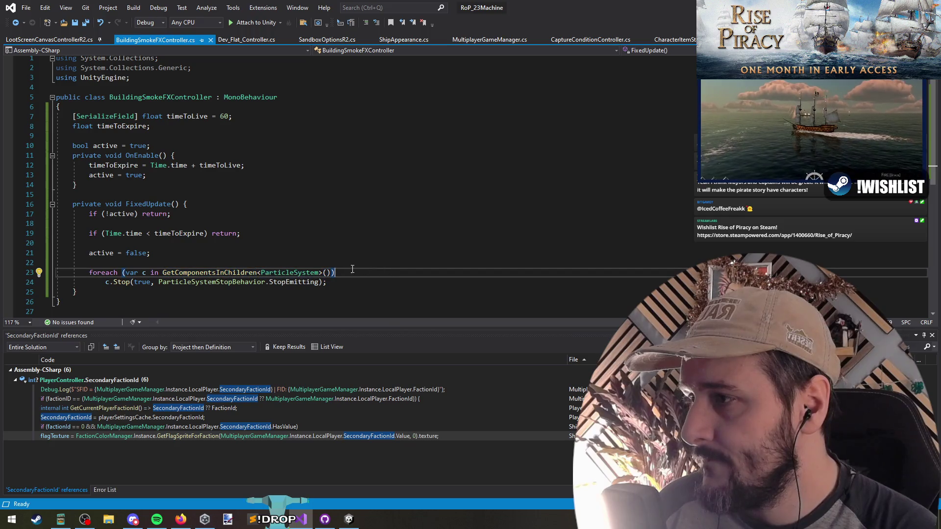
pyautogui.click(192, 273)
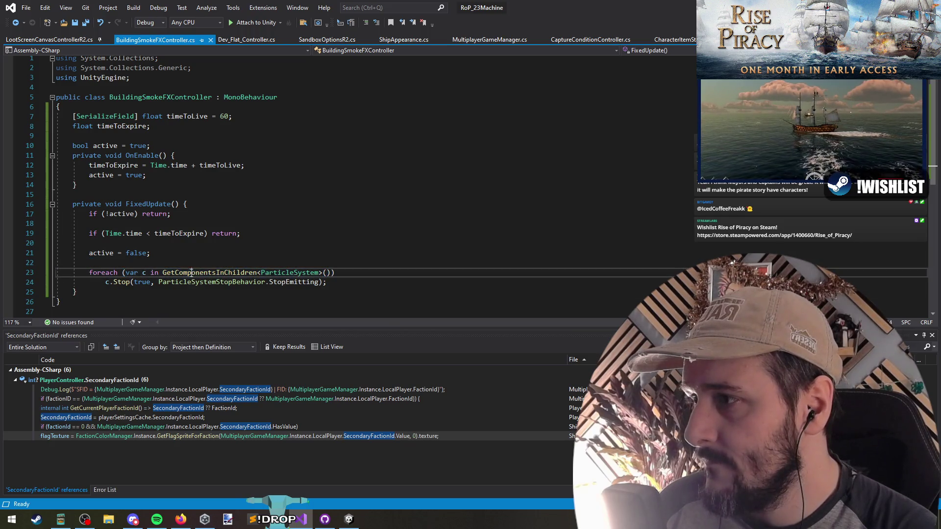
pyautogui.click(189, 272)
pyautogui.moveTo(319, 273)
pyautogui.mouseDown()
pyautogui.moveTo(181, 274)
pyautogui.moveTo(313, 276)
pyautogui.moveTo(313, 284)
pyautogui.moveTo(317, 274)
pyautogui.mouseUp()
pyautogui.doubleClick(175, 276)
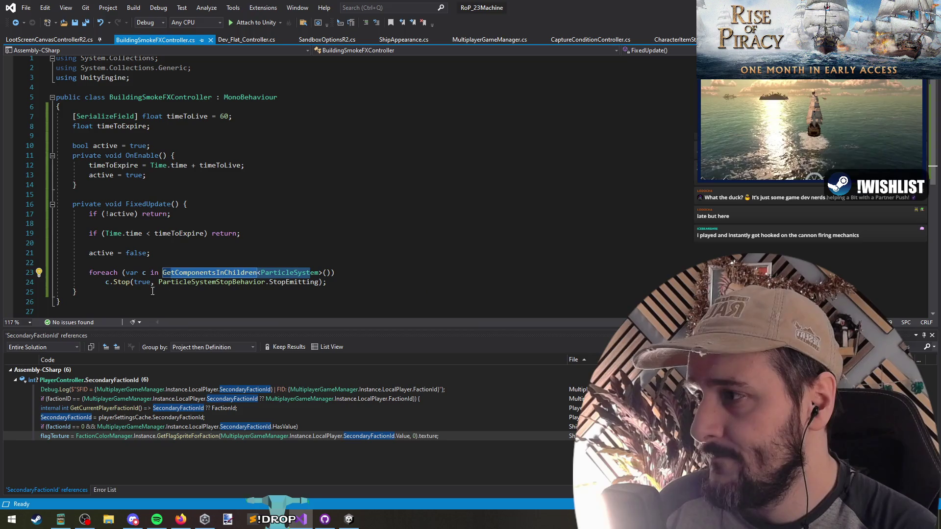
# Make it singular GetComponentInChildren, put it in place of c on line 24, and recompile in Unity.
pyautogui.moveTo(123, 281)
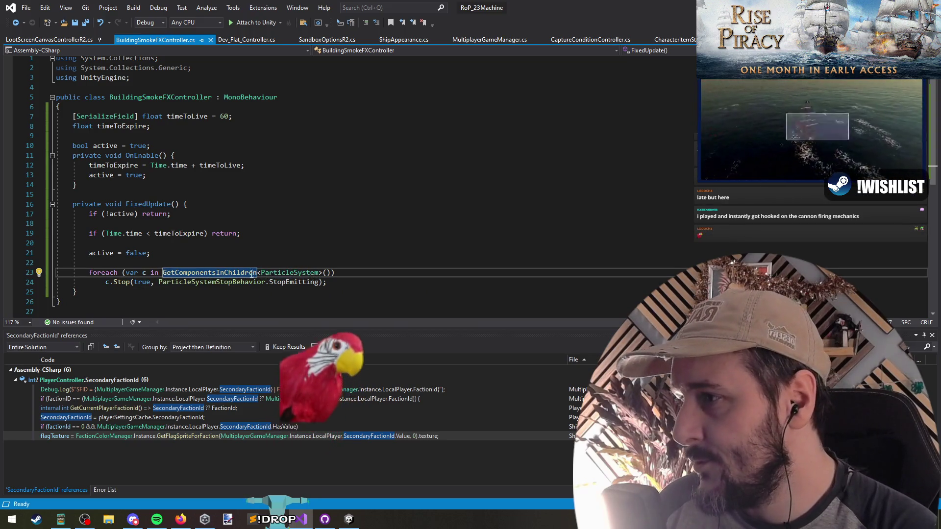
pyautogui.press('Home')
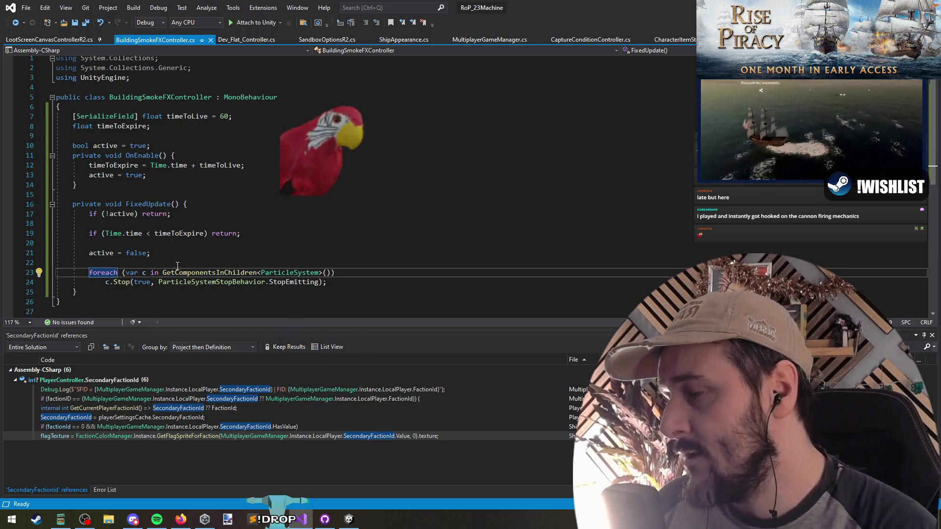
pyautogui.click(216, 273)
pyautogui.press('BackSpace')
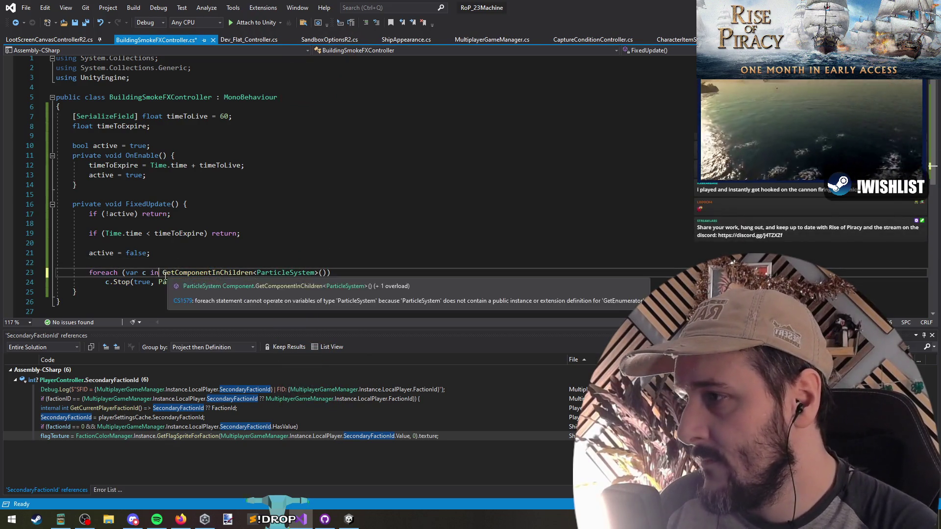
pyautogui.moveTo(162, 273); pyautogui.dragTo(326, 272)
pyautogui.press('Delete')
pyautogui.click(109, 282)
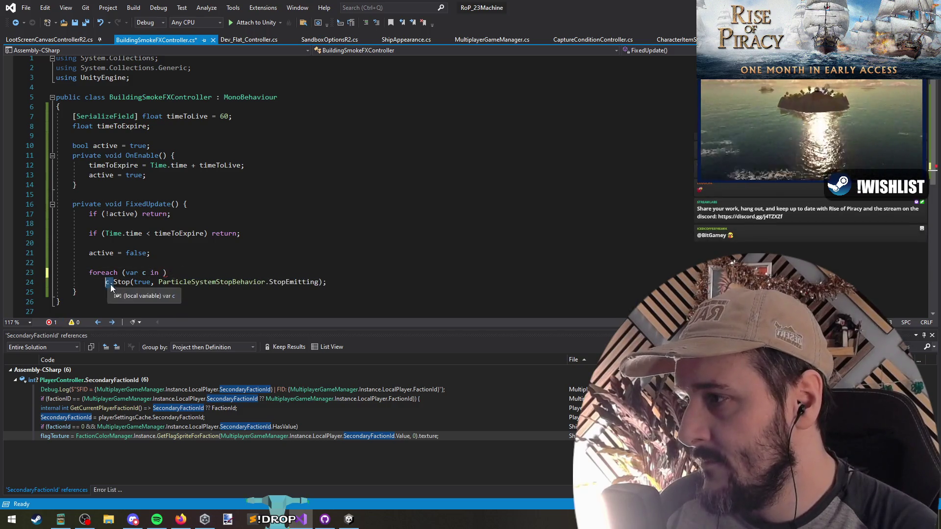
pyautogui.hotkey('ctrl', 'z')
pyautogui.hotkey('ctrl', 'z')
pyautogui.hotkey('ctrl', 'z')
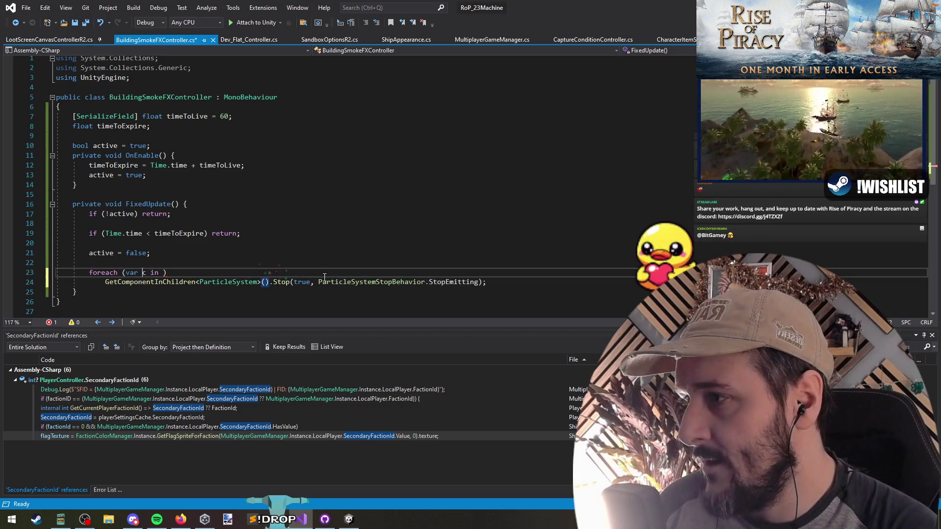
pyautogui.hotkey('alt', 'Tab')
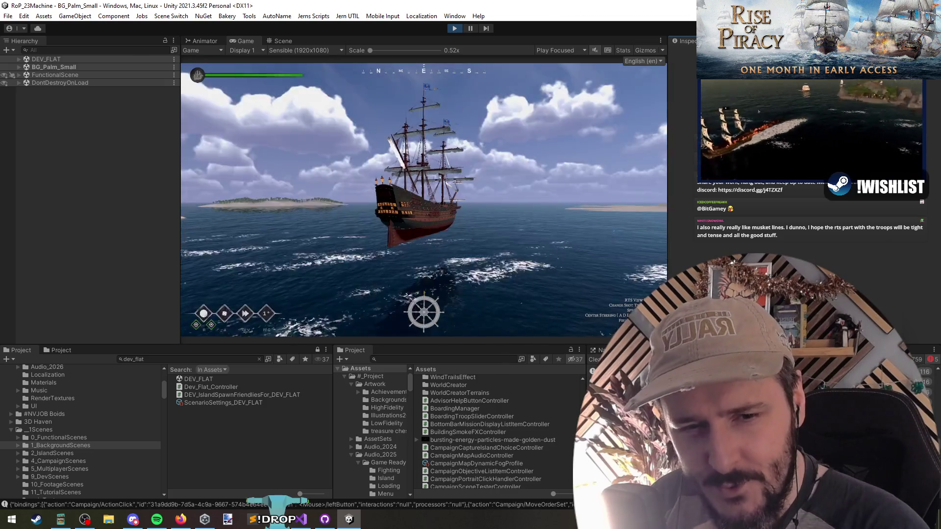
# Switch the game camera to the RTS overview of the palm island with R.
pyautogui.press('r')
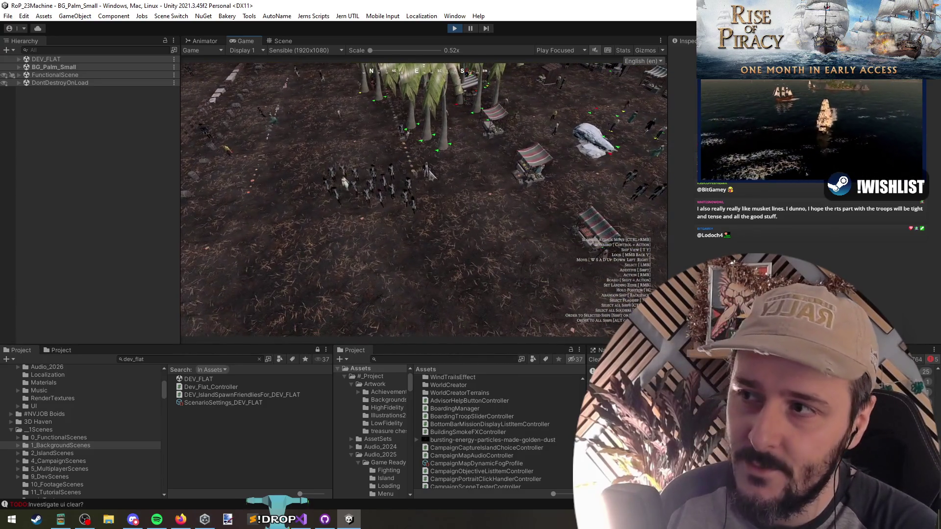
# Zoom the game view and box-select the group of soldiers.
pyautogui.scroll(-3, 455, 259)
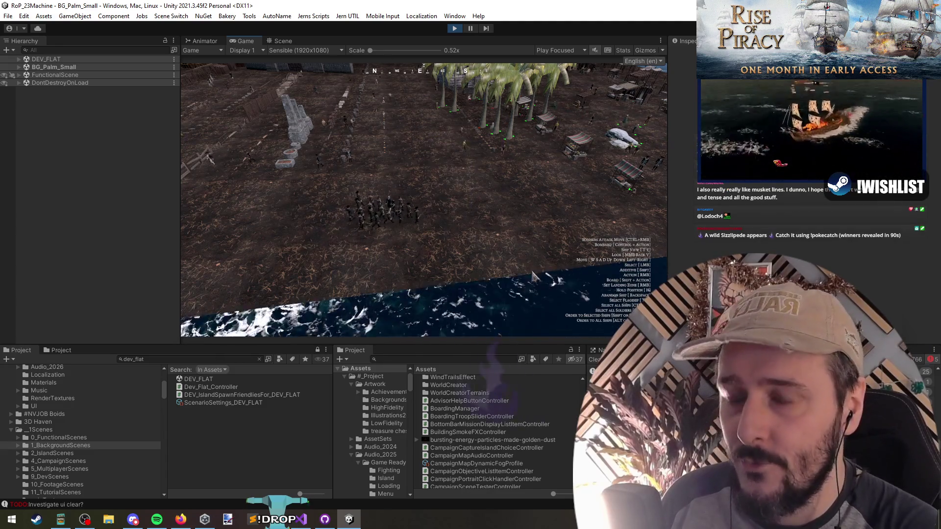
pyautogui.scroll(5, 414, 154)
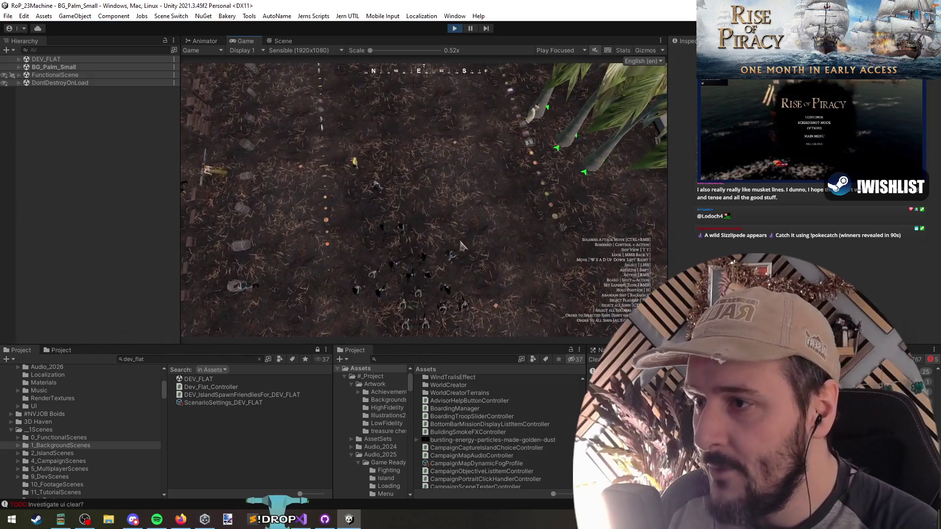
pyautogui.moveTo(540, 171); pyautogui.dragTo(388, 266)
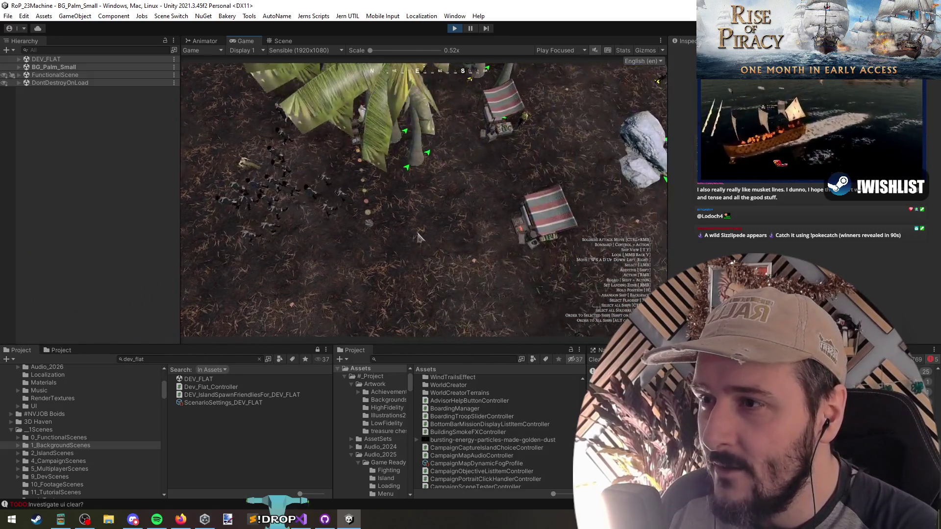
pyautogui.scroll(-5, 425, 248)
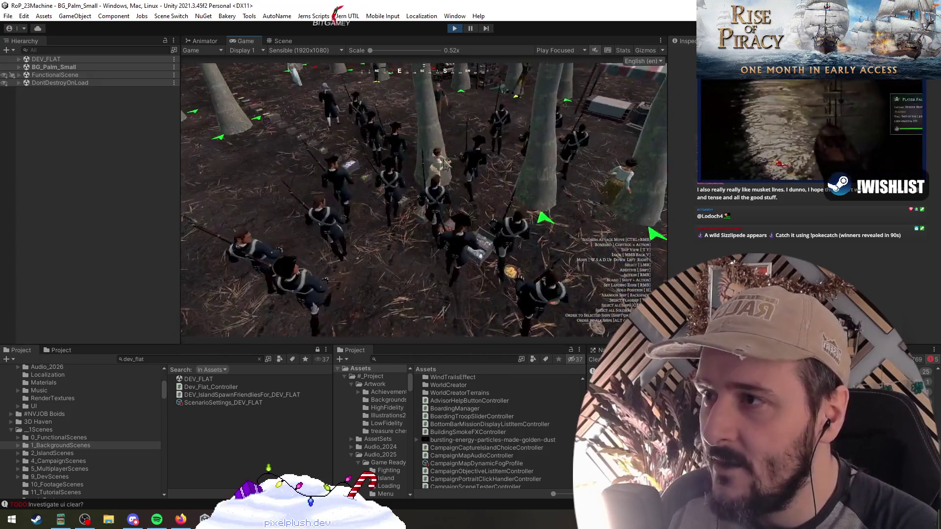
pyautogui.scroll(-3, 361, 153)
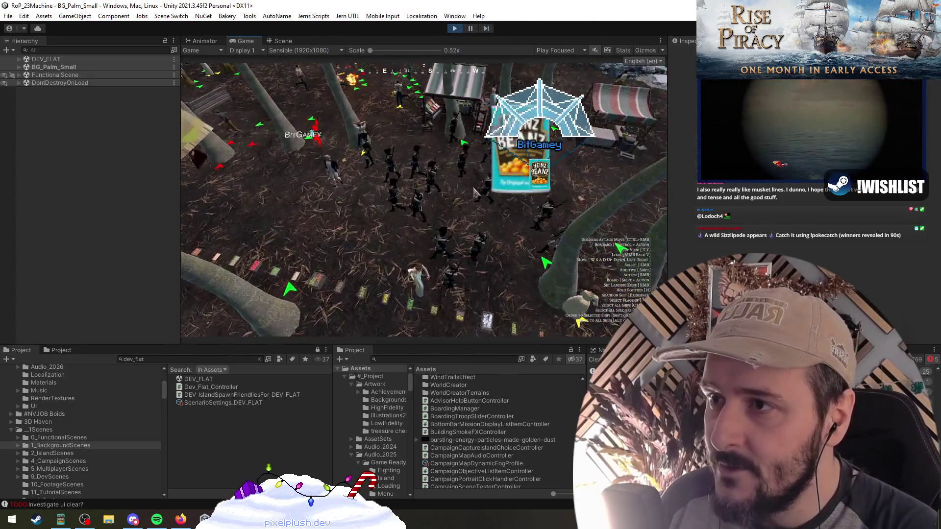
pyautogui.scroll(2, 432, 194)
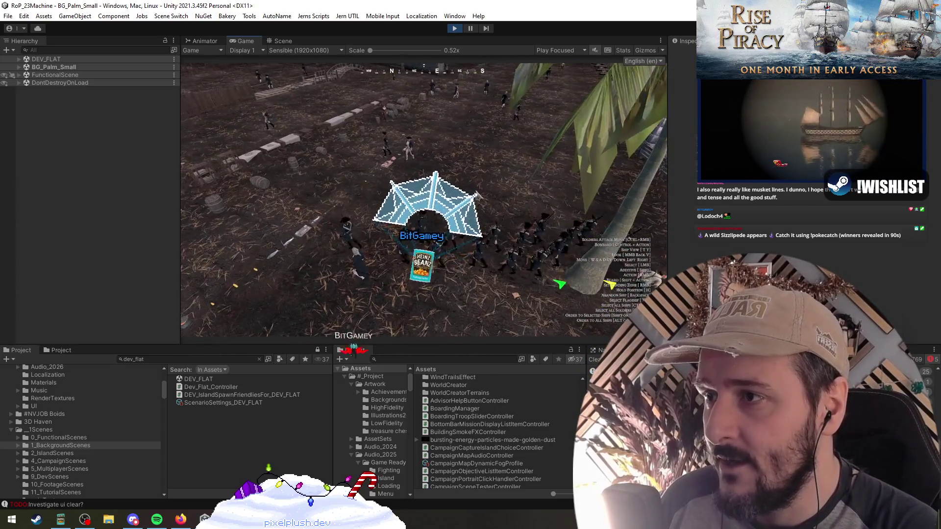
pyautogui.scroll(5, 484, 189)
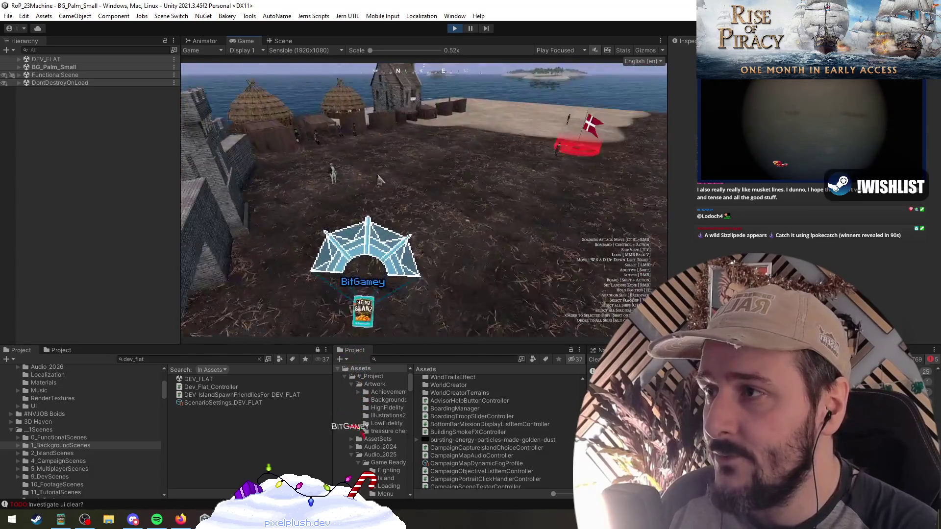
# Turn the camera west and fly it over the town to the beach camp.
pyautogui.moveTo(424, 179); pyautogui.dragTo(351, 207)
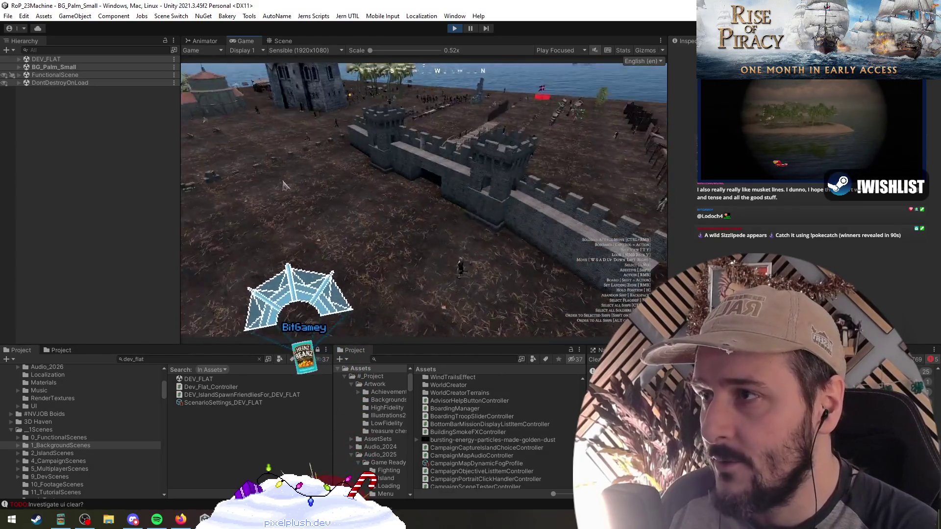
pyautogui.press('w')
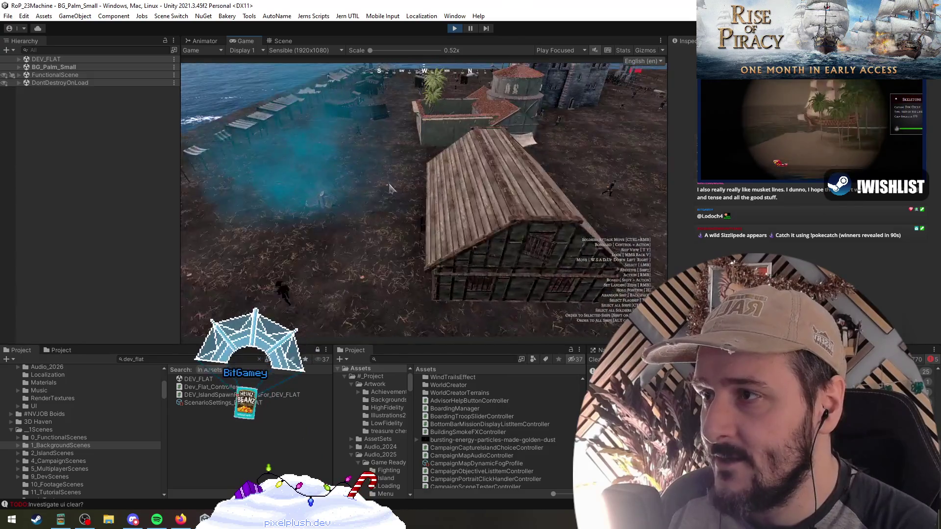
pyautogui.press('w')
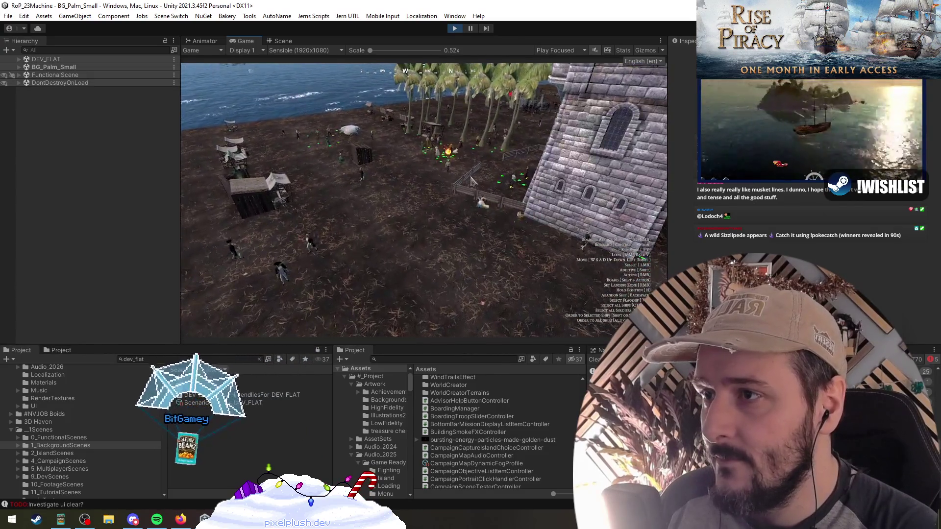
pyautogui.scroll(5, 485, 210)
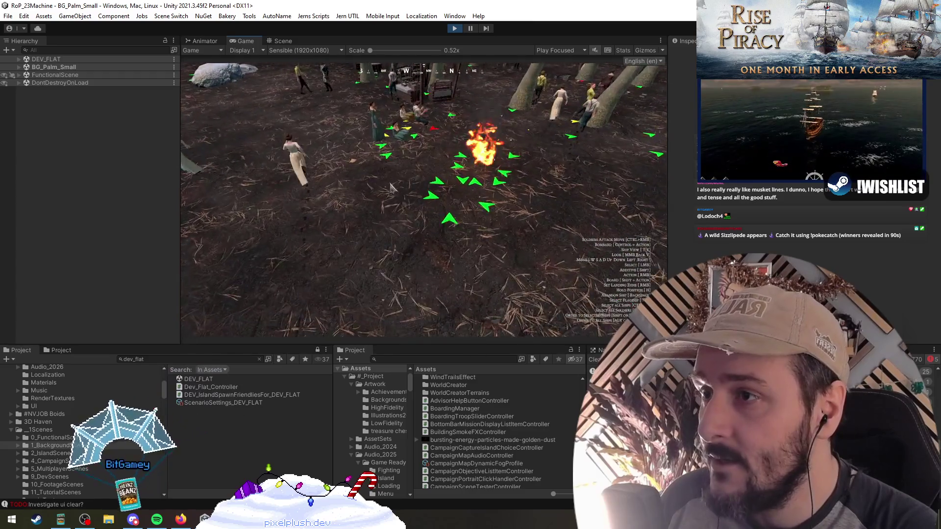
pyautogui.press('a')
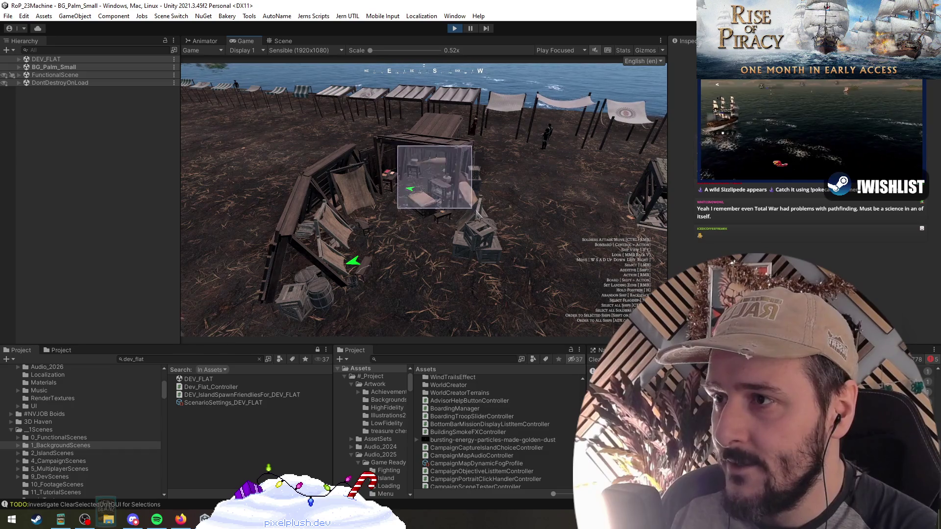
# Fly toward the town, tilt to the horizon, select the ship and order it far out.
pyautogui.press('w')
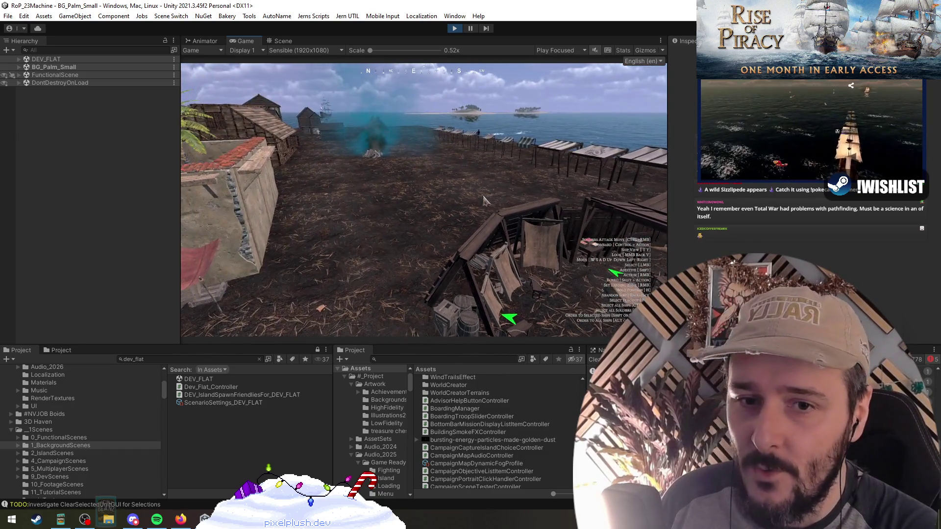
pyautogui.scroll(-3, 478, 219)
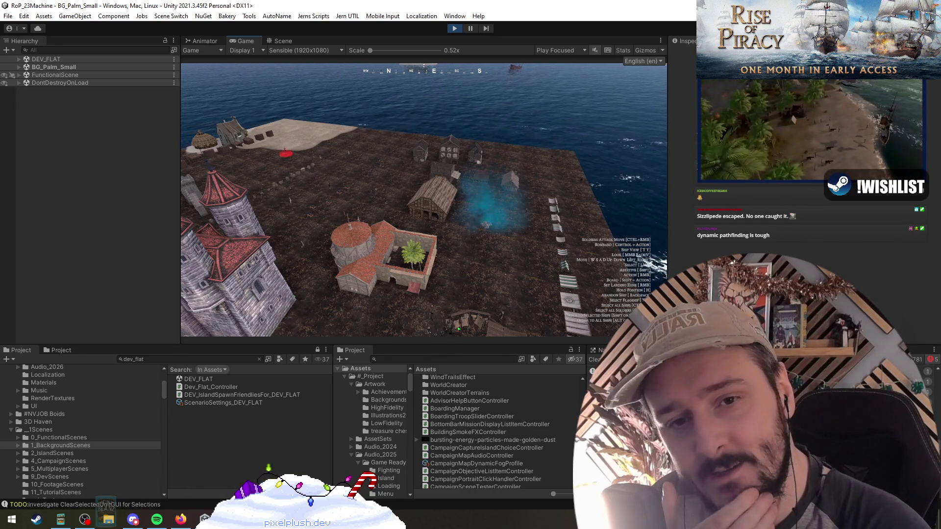
pyautogui.scroll(5, 387, 205)
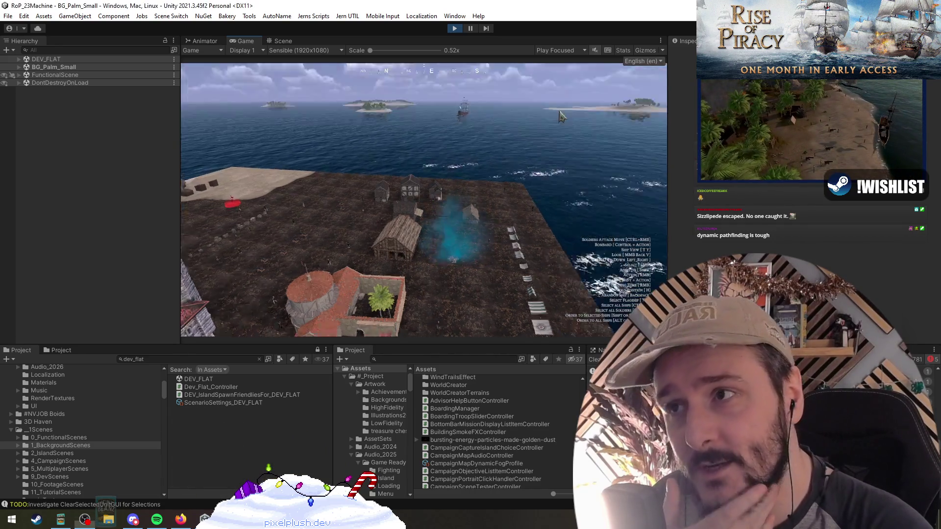
pyautogui.click(360, 190)
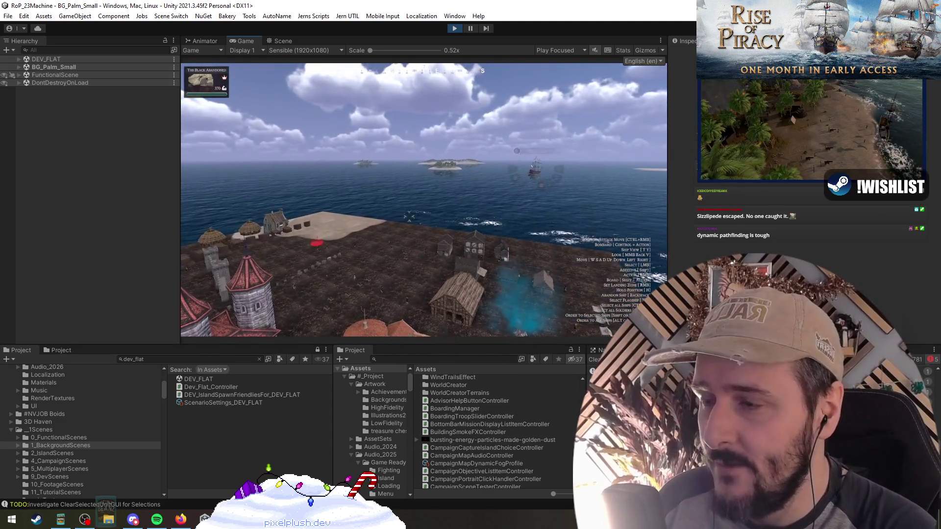
pyautogui.scroll(-2, 377, 226)
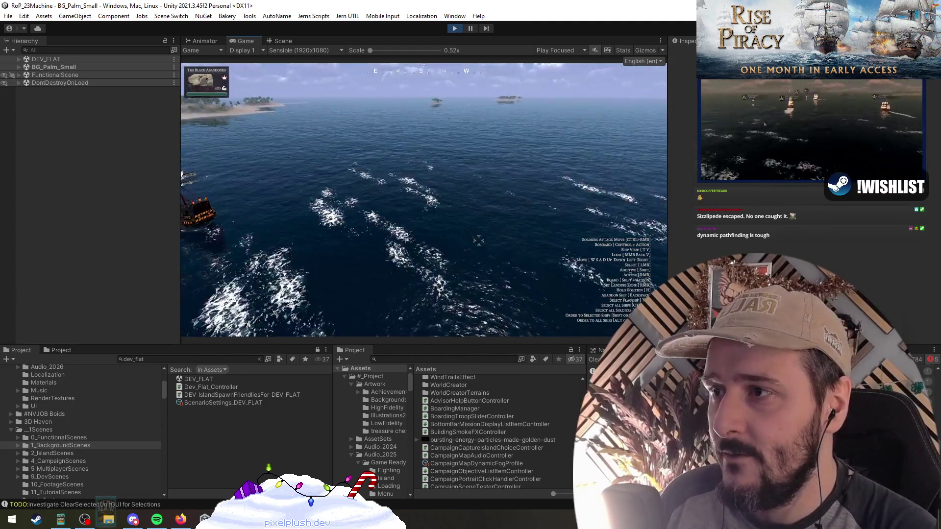
pyautogui.rightClick(478, 208)
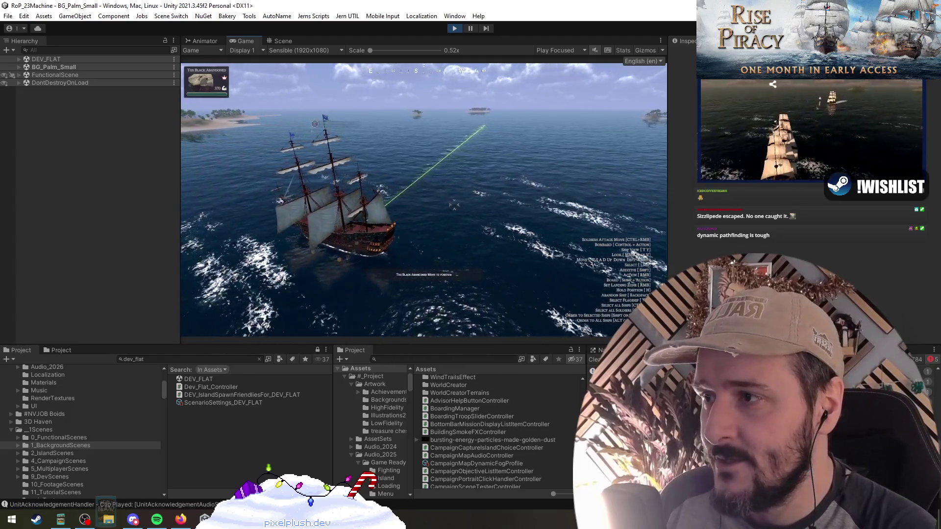
# Swing the camera behind the sailing ship and open the in-game Debug Menu.
pyautogui.moveTo(429, 255); pyautogui.dragTo(247, 243)
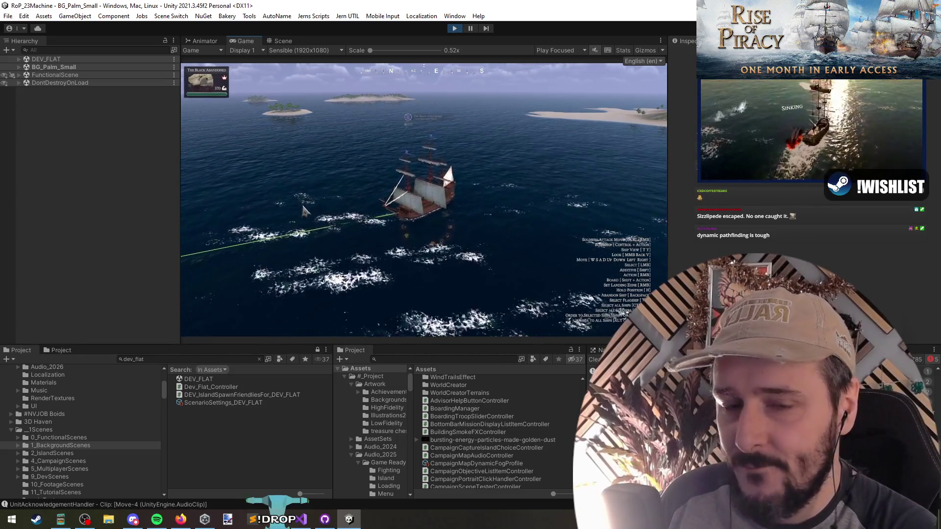
pyautogui.press('t')
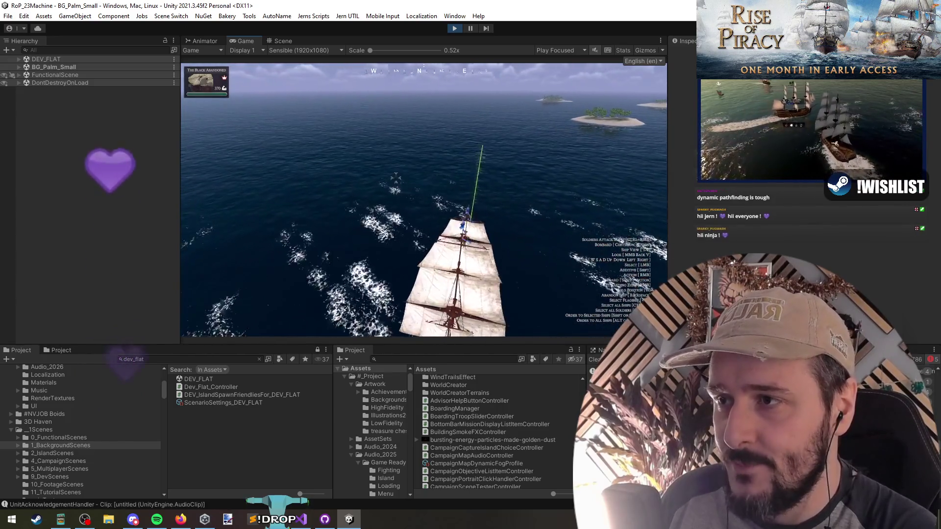
pyautogui.press('`')
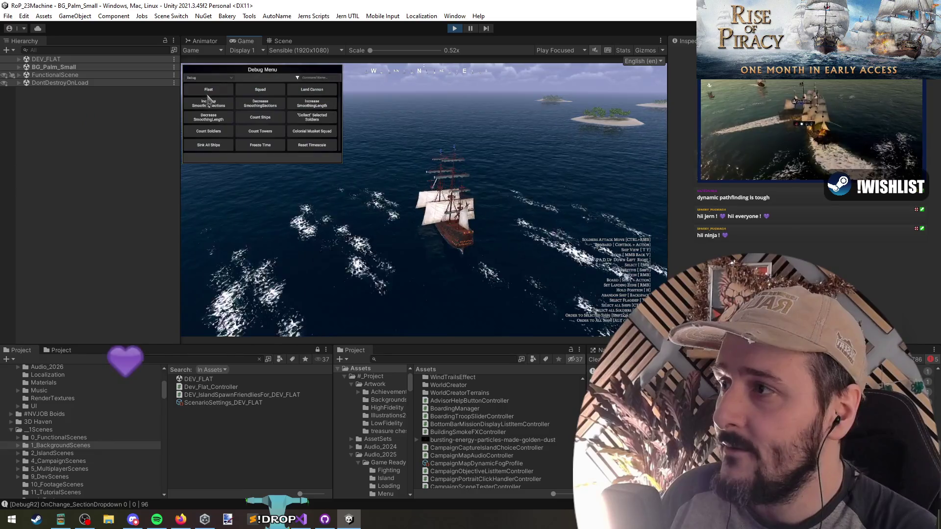
# Spawn a single Sloop from the Debug Menu and place it on the water.
pyautogui.click(268, 150)
pyautogui.click(321, 158)
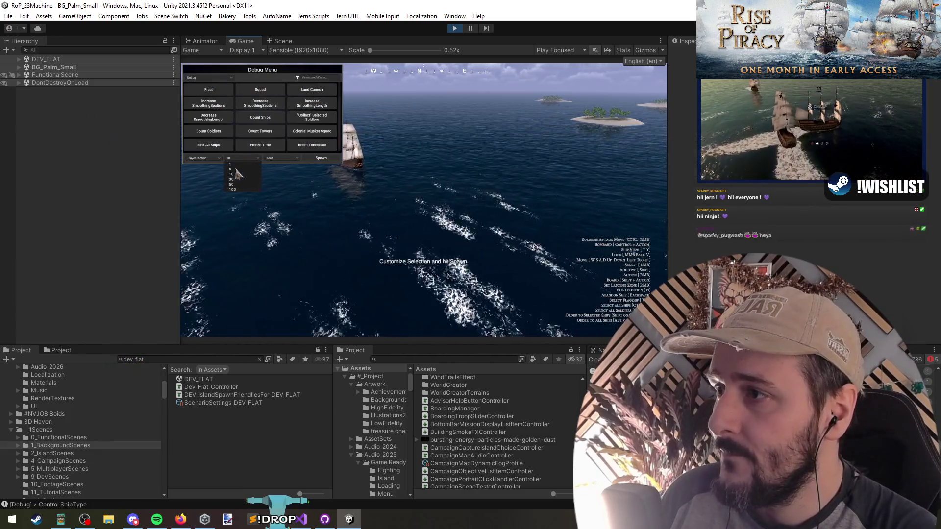
pyautogui.click(432, 191)
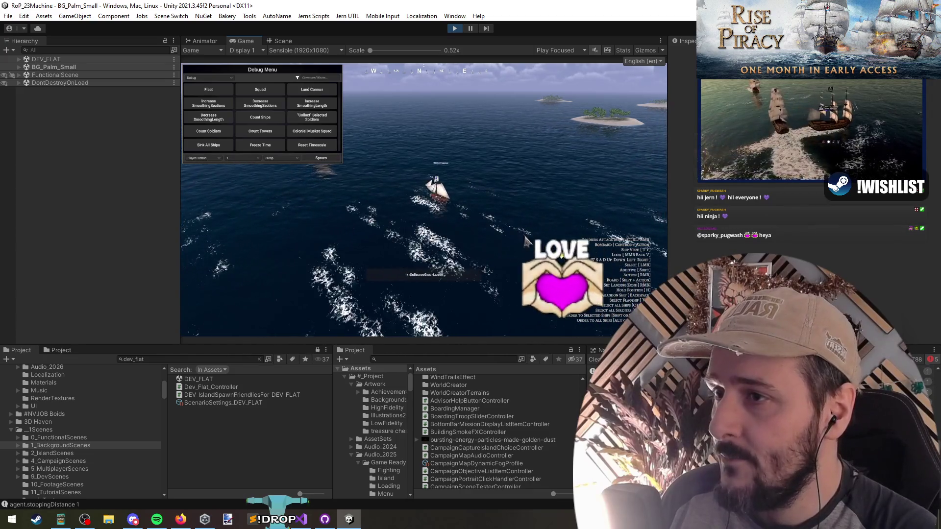
# Select Sea Serpent and The Black Abandoned, ordering them to fire and move to new positions.
pyautogui.press('`')
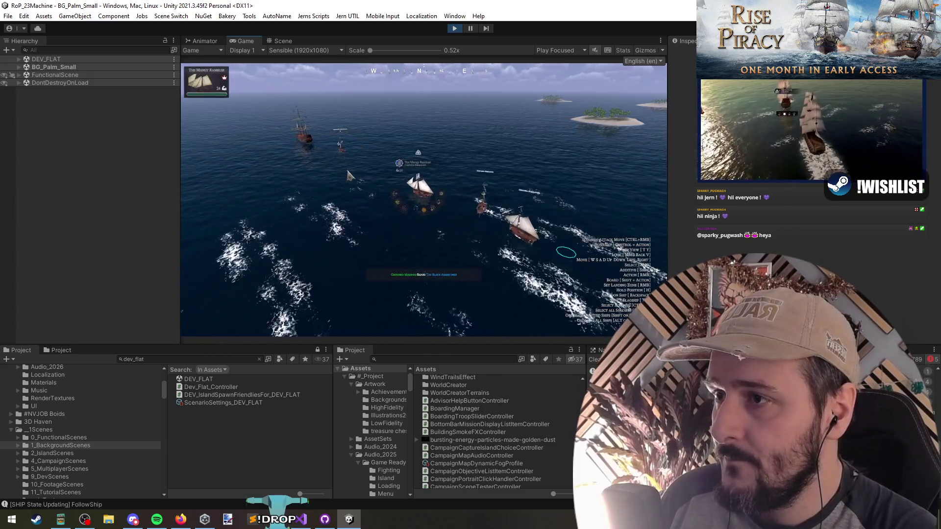
pyautogui.press('h')
pyautogui.click(520, 188)
pyautogui.press('h')
pyautogui.rightClick(509, 196)
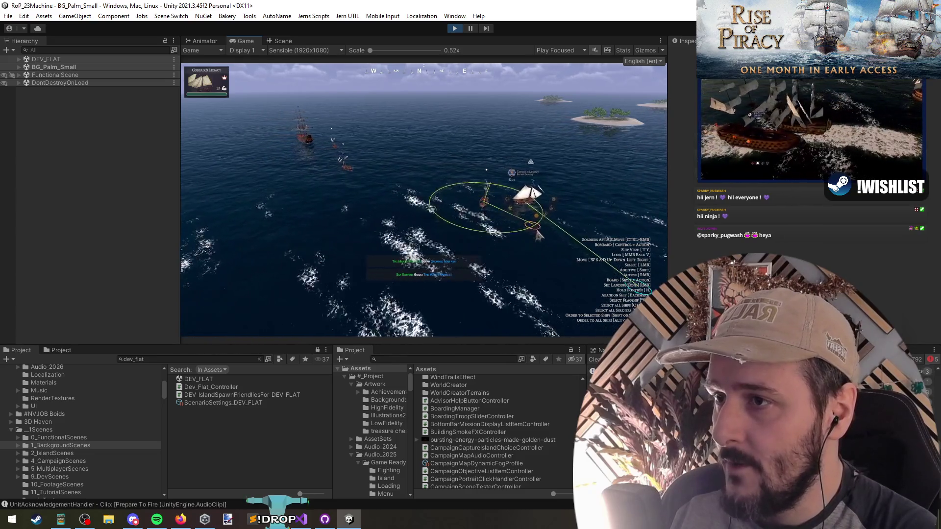
pyautogui.press('t')
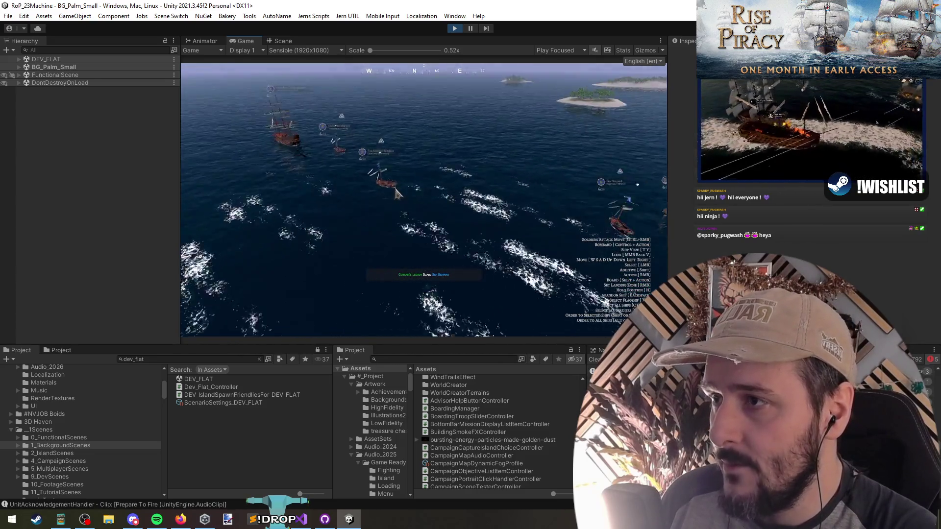
pyautogui.rightClick(258, 182)
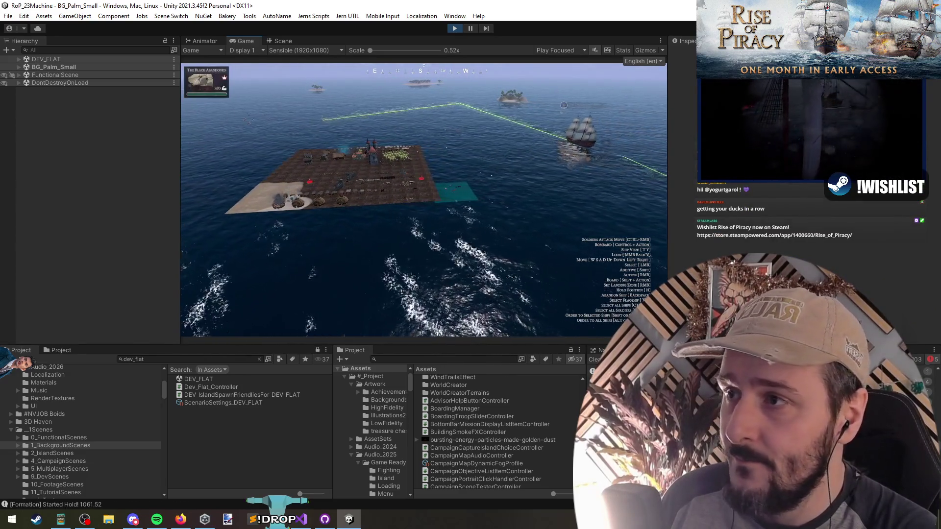
pyautogui.rightClick(216, 259)
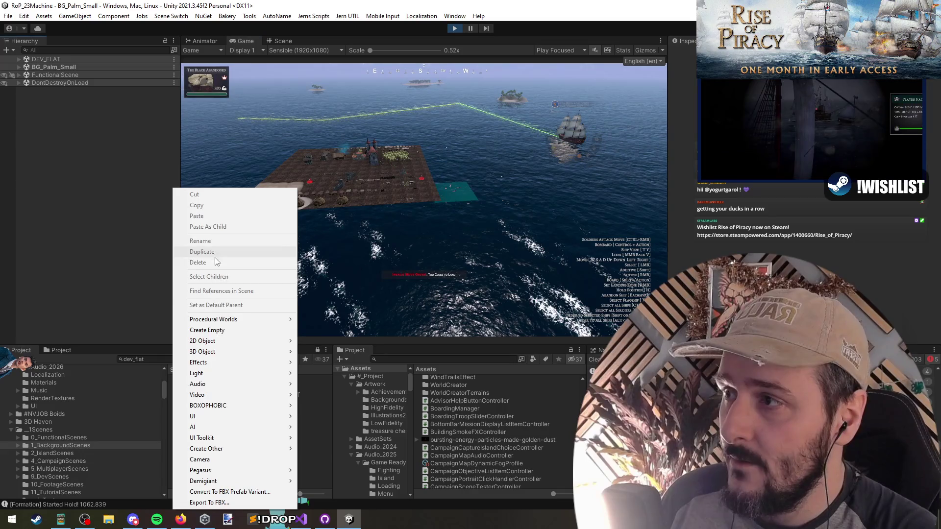
# Dismiss the context menu, narrow the Hierarchy slightly, and rotate the camera over the burning town.
pyautogui.click(368, 256)
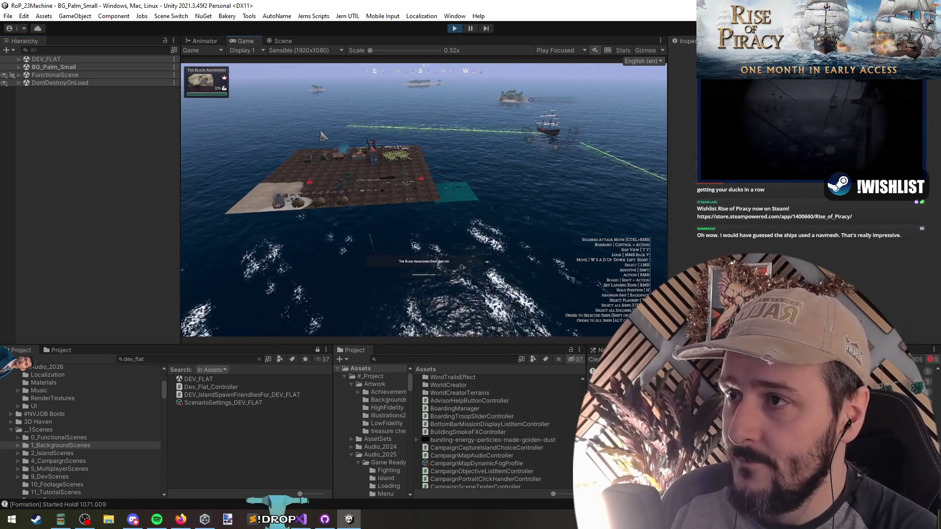
pyautogui.moveTo(180, 230); pyautogui.dragTo(169, 231)
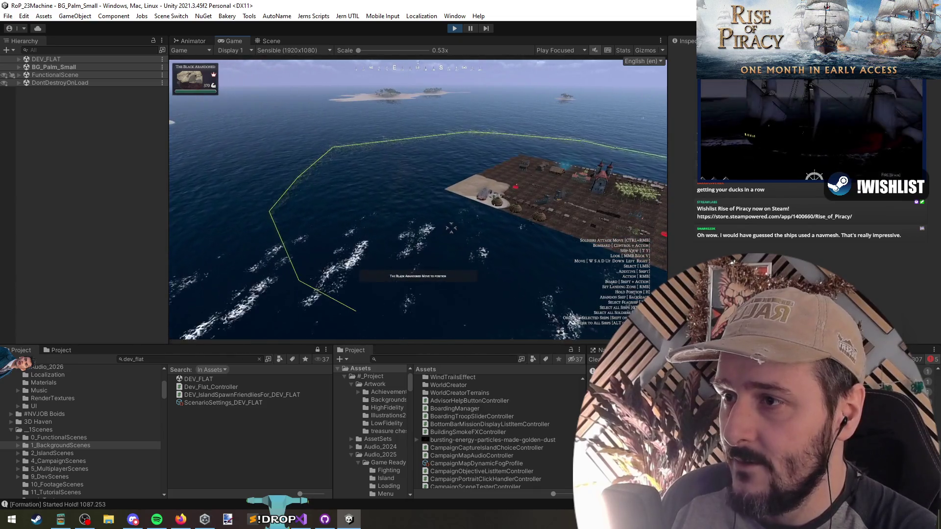
pyautogui.moveTo(451, 228); pyautogui.dragTo(385, 213)
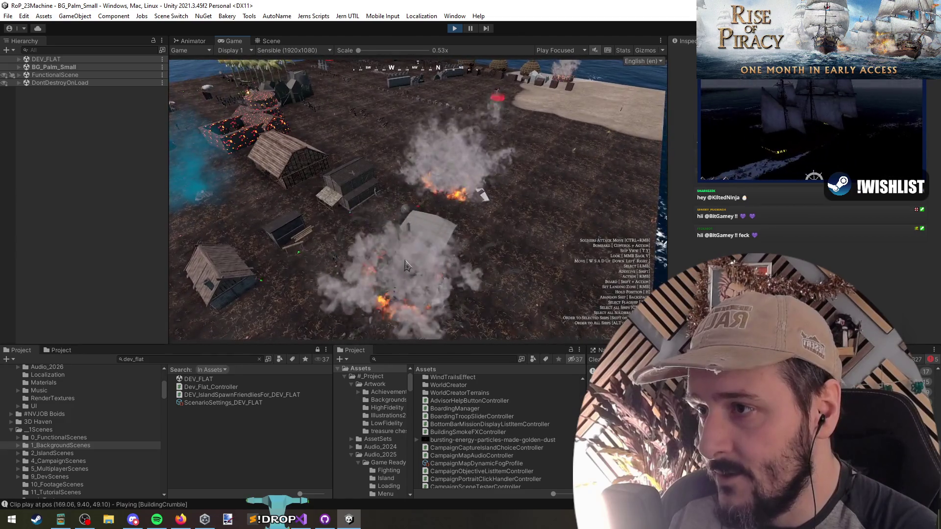
# Pan across the burning town and blow up one of its buildings.
pyautogui.press('a')
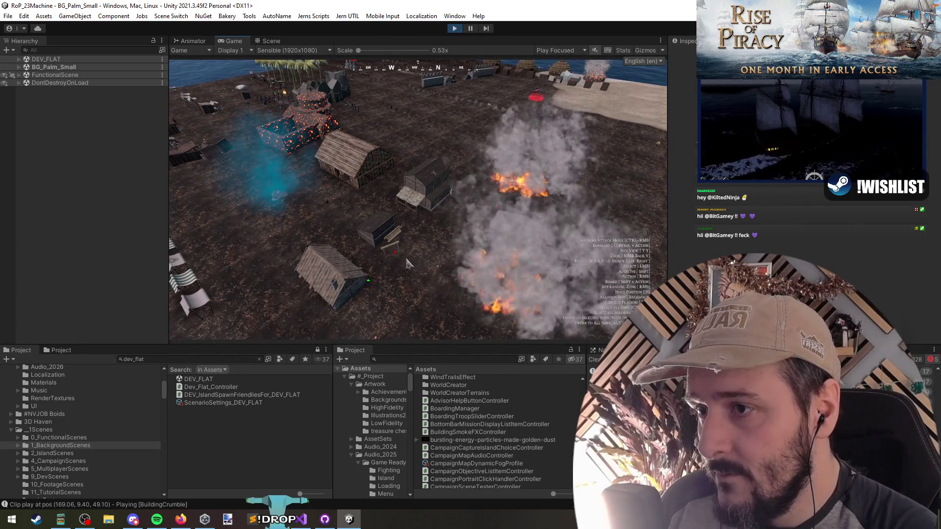
pyautogui.click(425, 187)
pyautogui.scroll(-3, 425, 187)
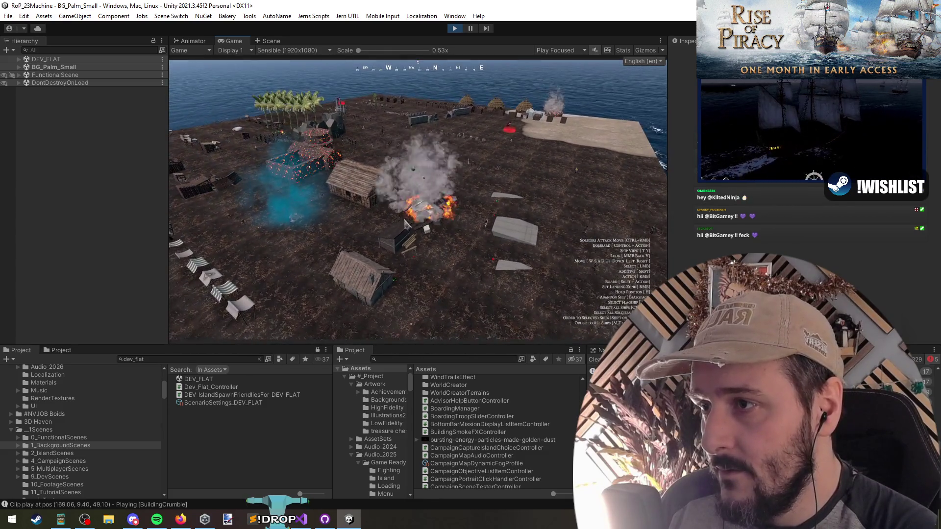
pyautogui.press('w')
pyautogui.press('d')
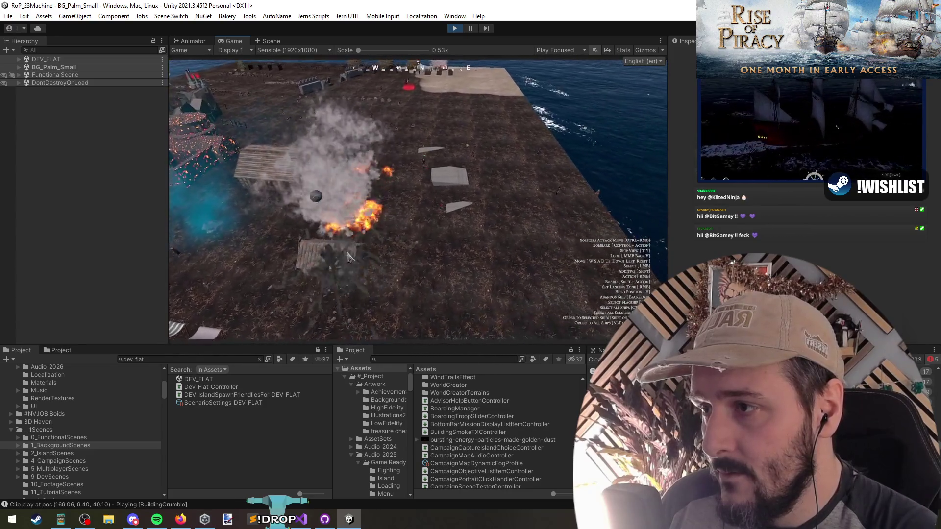
# Circle the camera around the island to inspect the four charred, smoking huts.
pyautogui.press('a')
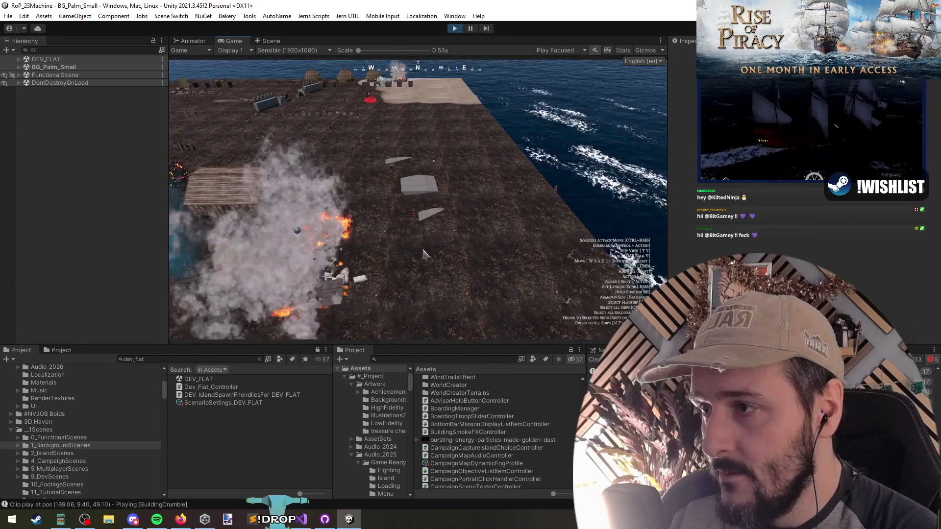
pyautogui.press('q')
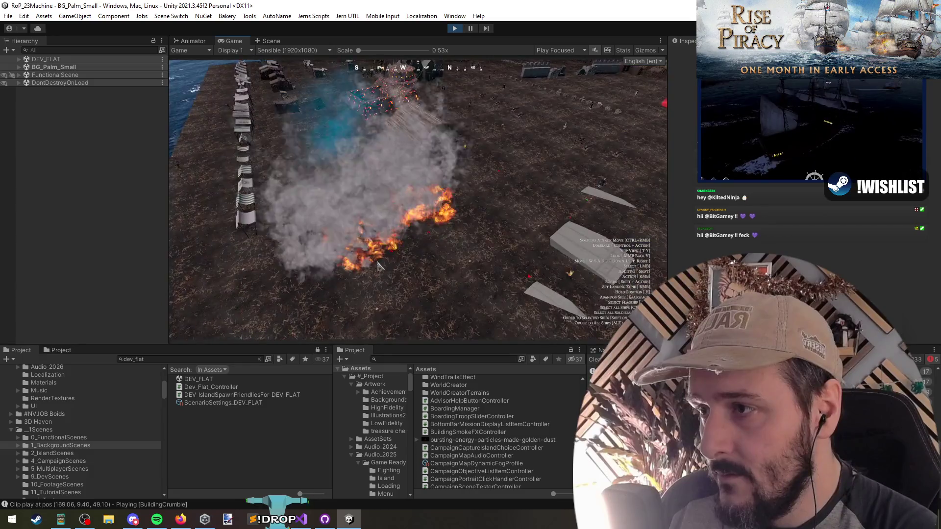
pyautogui.press('d')
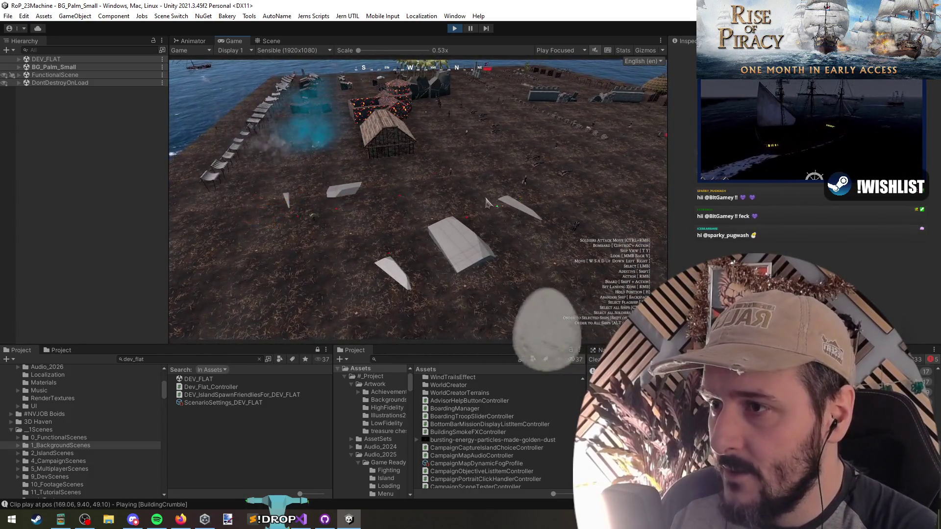
pyautogui.press('s')
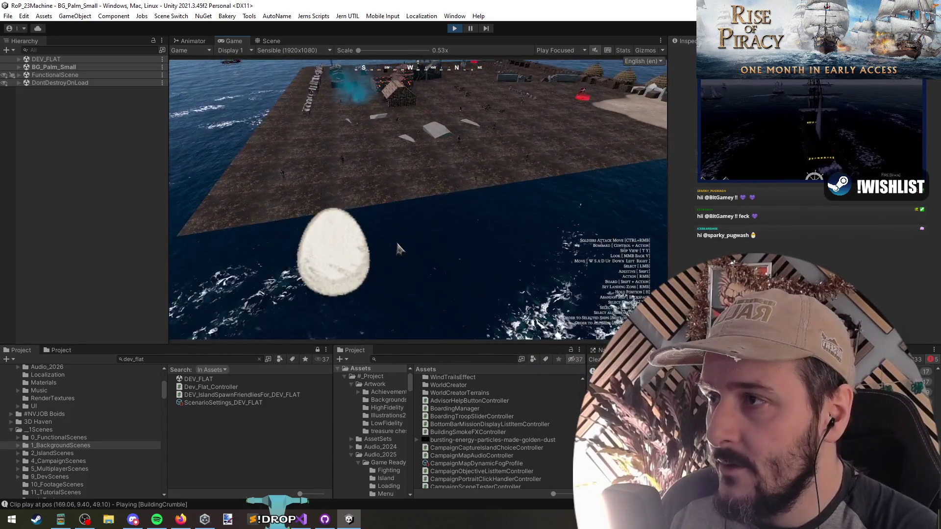
pyautogui.scroll(5, 398, 249)
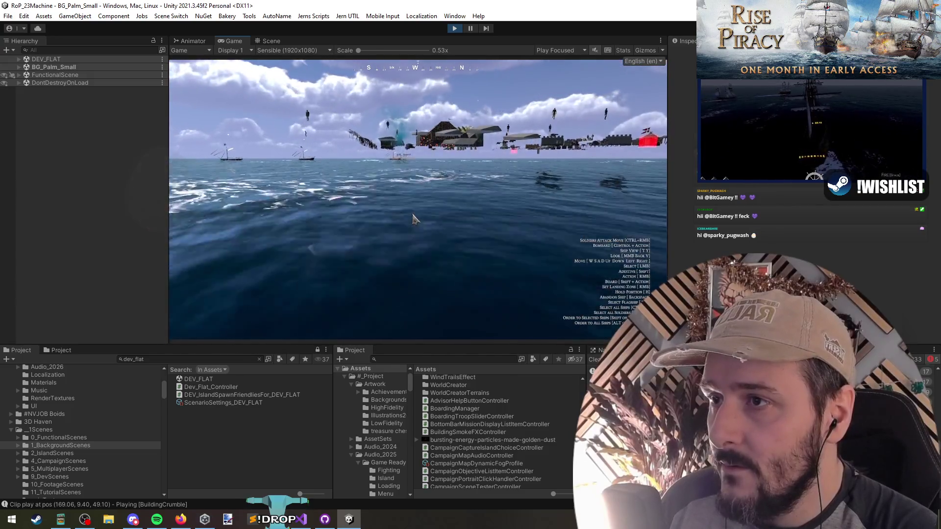
pyautogui.scroll(-5, 413, 219)
pyautogui.press('e')
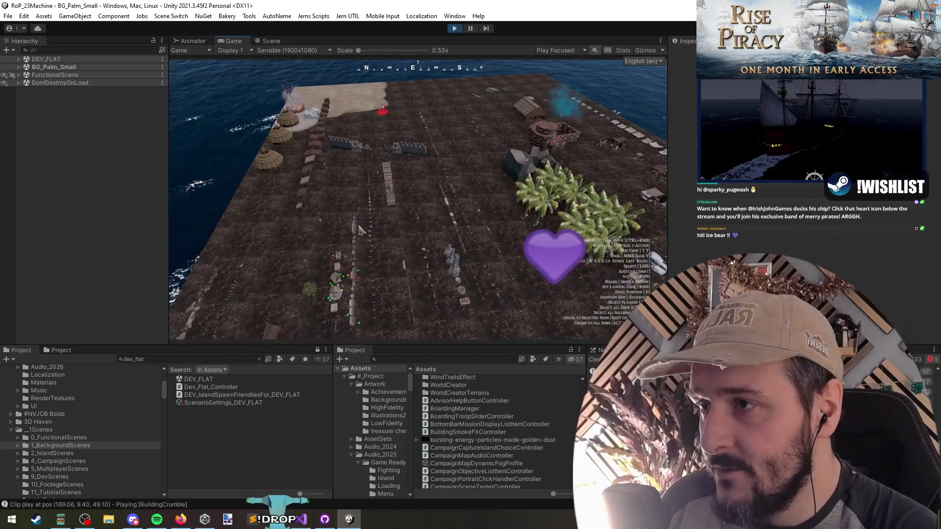
pyautogui.scroll(5, 359, 231)
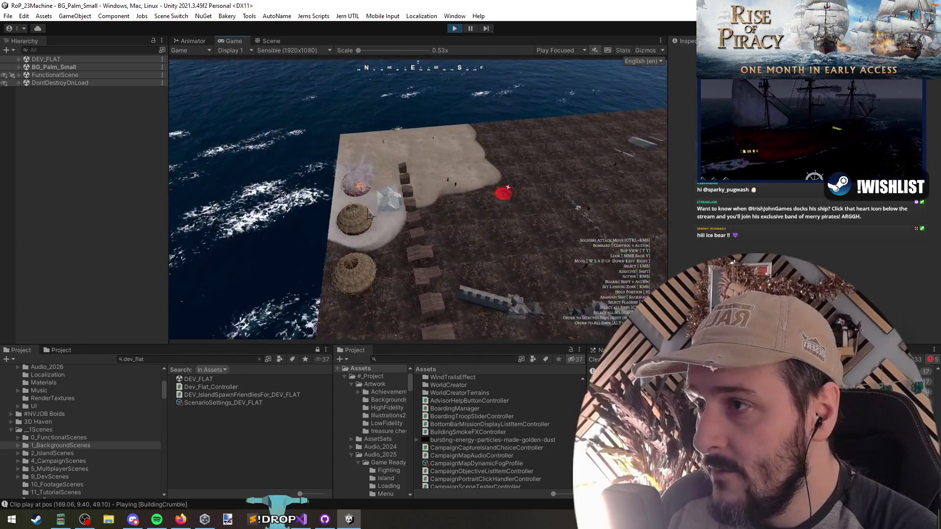
pyautogui.scroll(2, 363, 236)
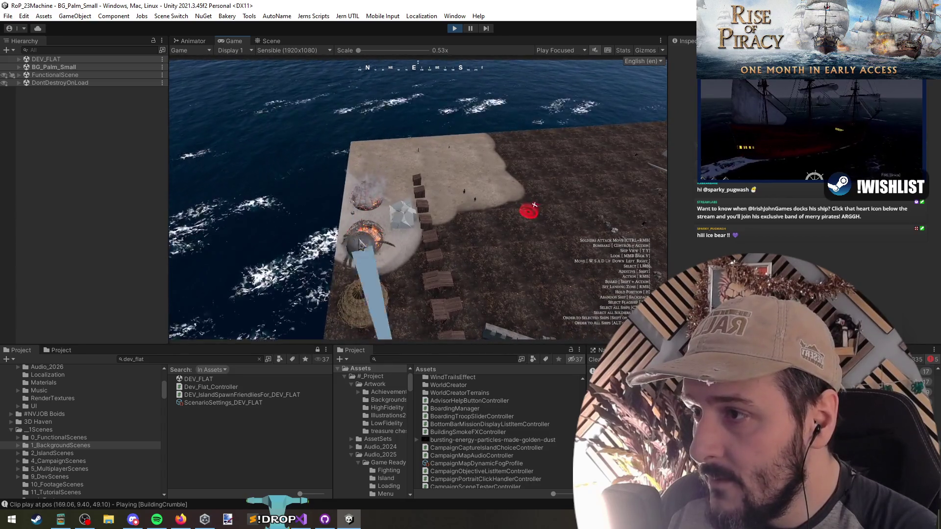
pyautogui.press('w')
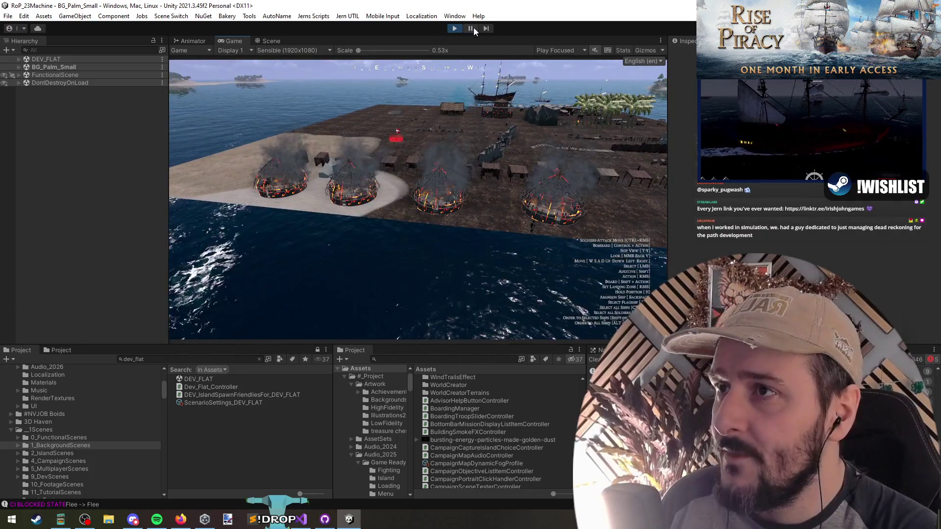
# Return to the Scene view and select SmokeEffectBig (1) on a burning hut.
pyautogui.hotkey('ctrl', '1')
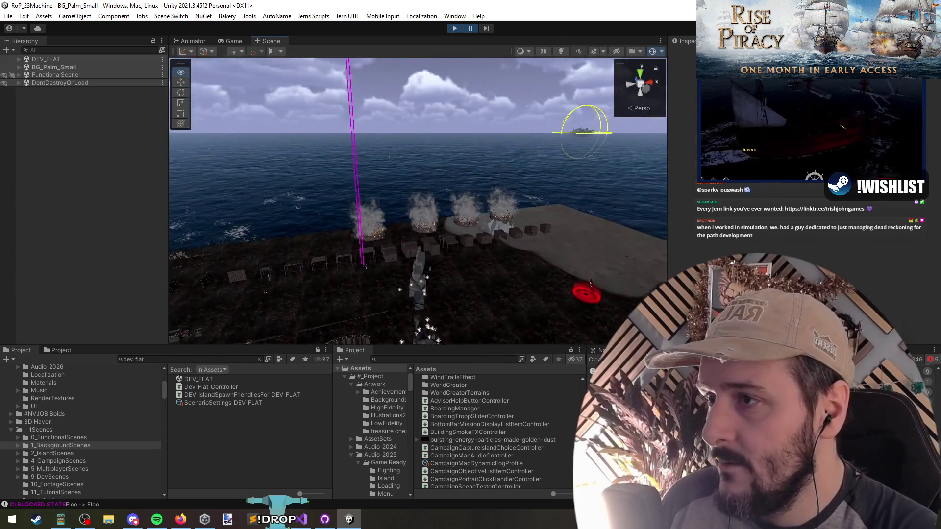
pyautogui.click(415, 245)
pyautogui.click(415, 245)
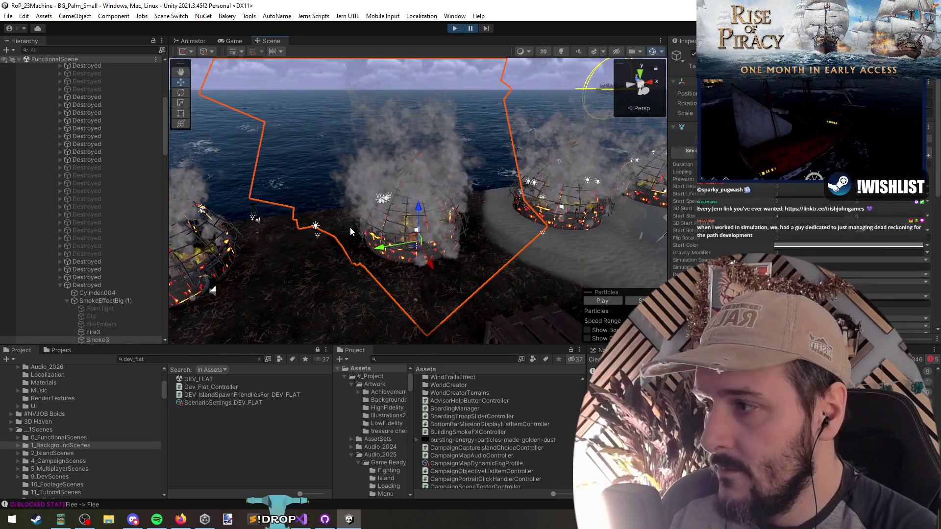
pyautogui.click(98, 300)
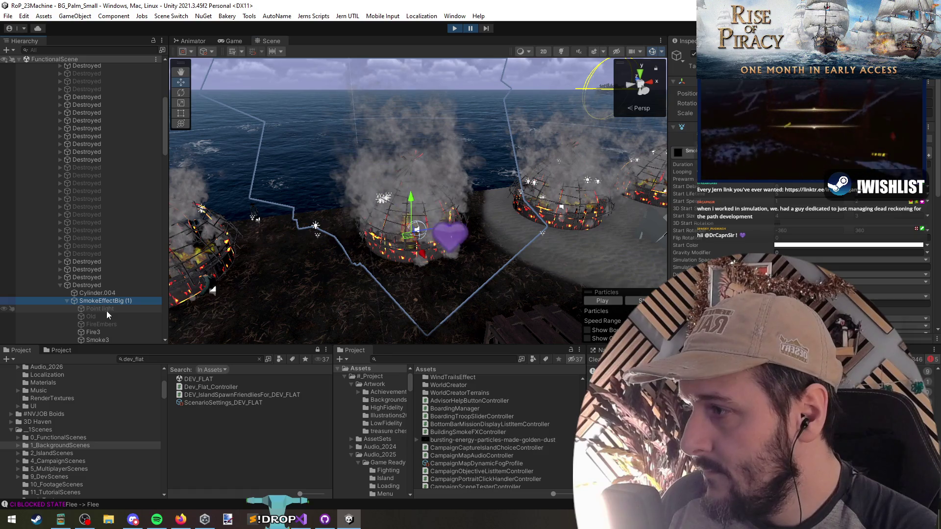
# Search the Project for SmokeEffectBig by its copied name and open the prefab for editing.
pyautogui.click(122, 301)
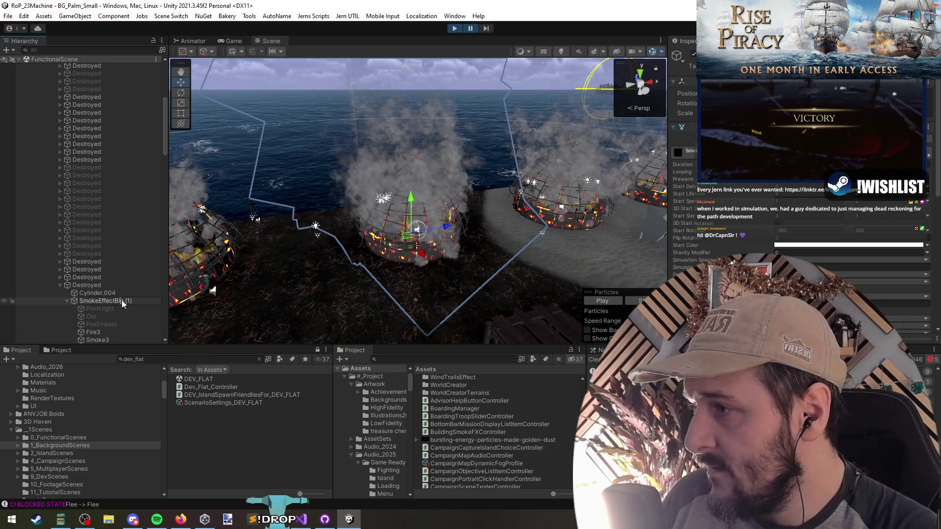
pyautogui.hotkey('ctrl', 'c')
pyautogui.tripleClick(230, 359)
pyautogui.hotkey('ctrl', 'v')
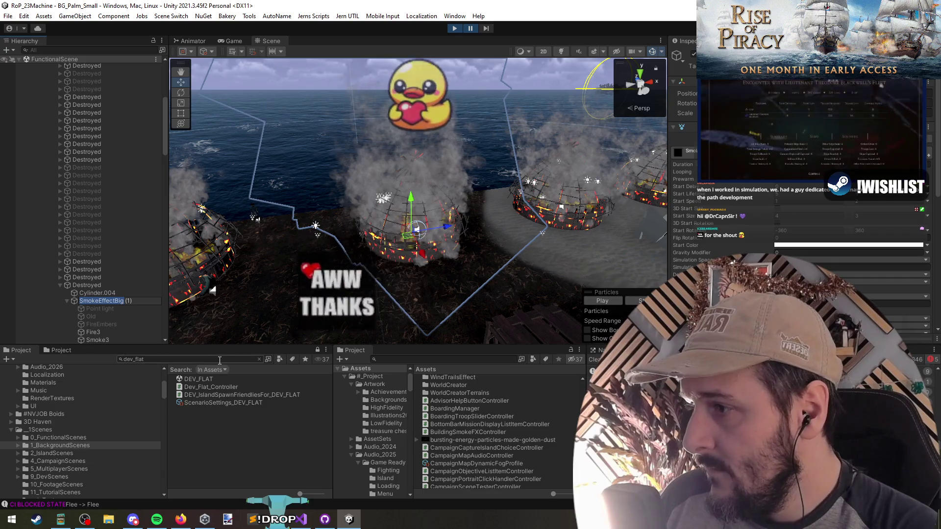
pyautogui.doubleClick(211, 380)
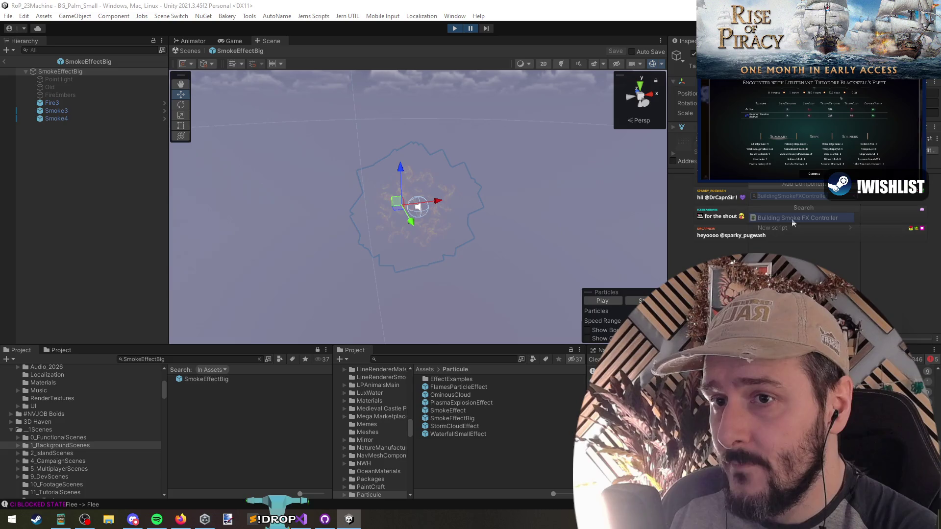
# Attach Building Smoke FX Controller to SmokeEffectBig, leave Prefab Mode and save the prefab changes.
pyautogui.click(704, 127)
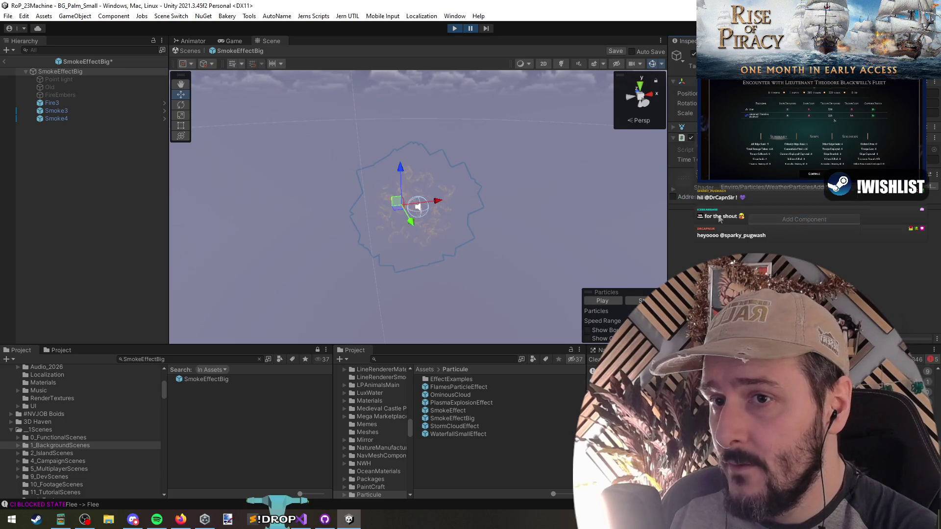
pyautogui.click(66, 147)
pyautogui.click(4, 62)
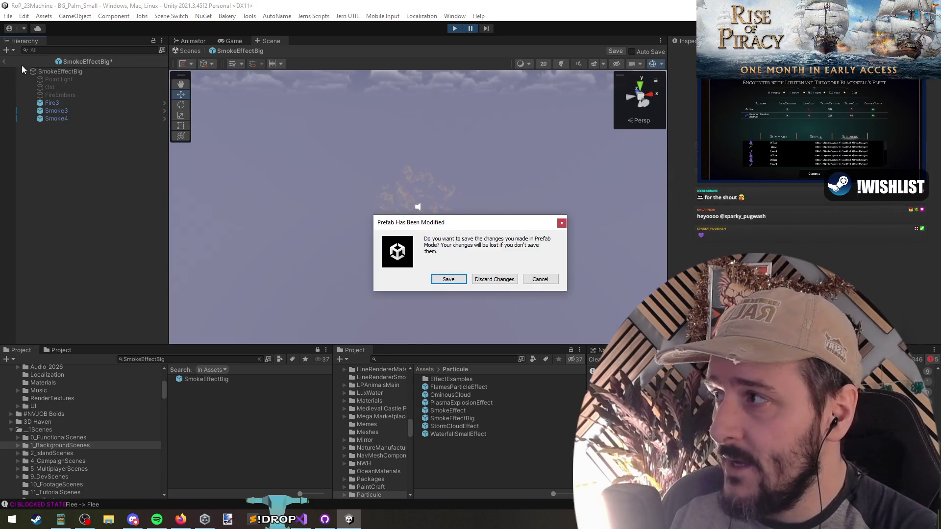
pyautogui.click(455, 282)
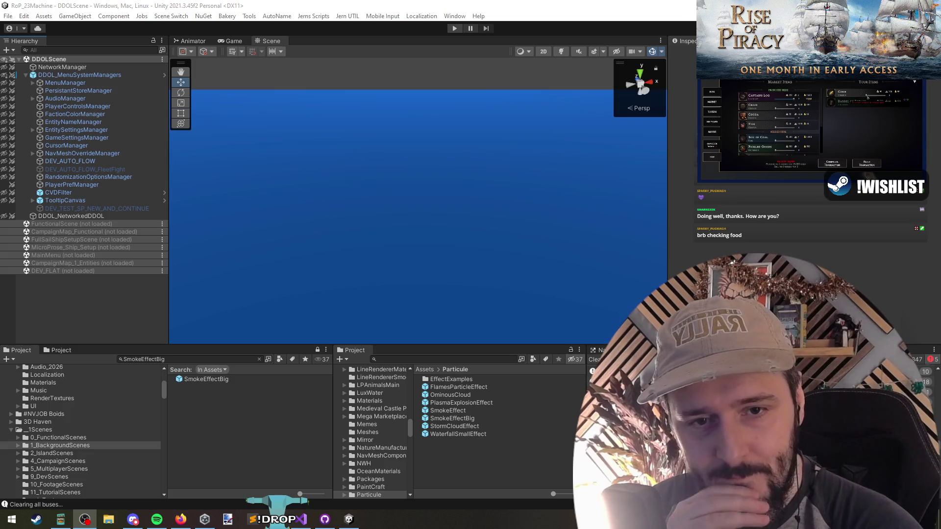
# Collapse the DDOLScene tree in the Hierarchy, start play mode and clear the Project search.
pyautogui.click(695, 198)
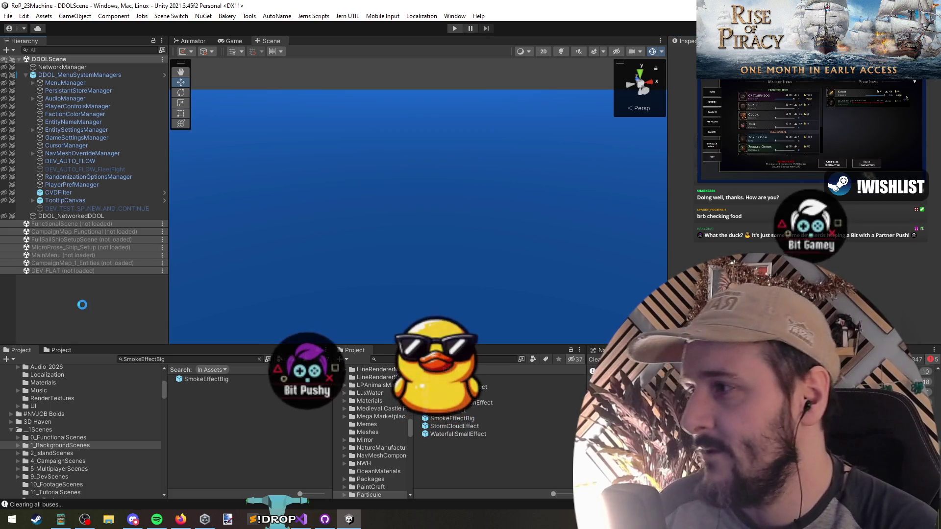
pyautogui.click(42, 78)
pyautogui.press('Left')
pyautogui.press('Left')
pyautogui.press('Left')
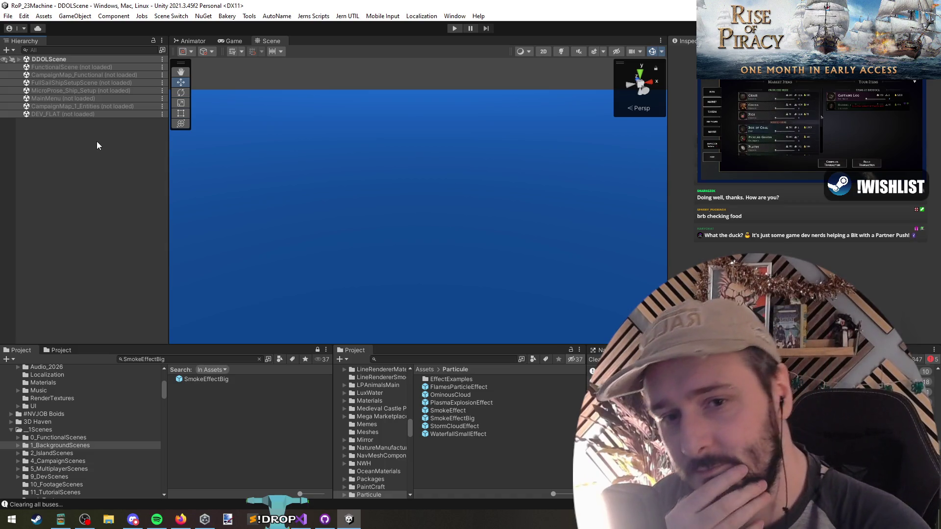
pyautogui.rightClick(341, 74)
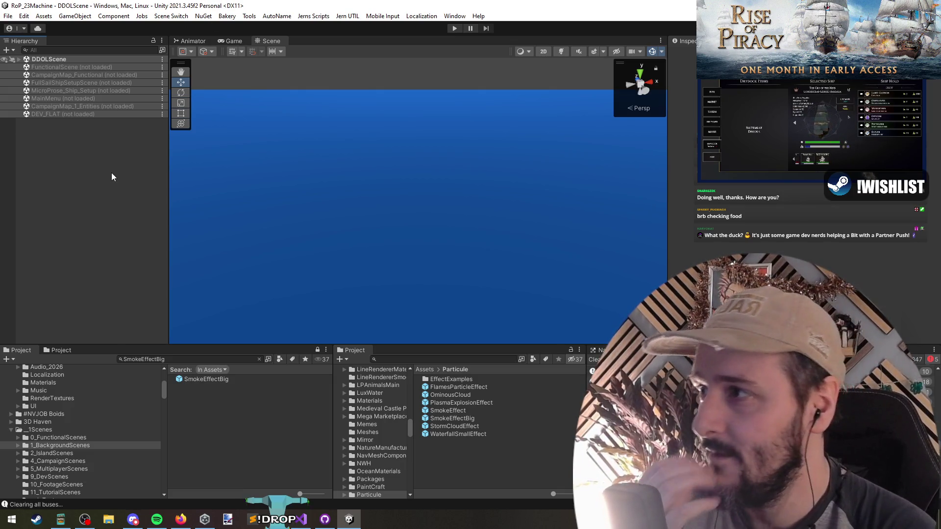
pyautogui.rightClick(111, 173)
pyautogui.click(82, 160)
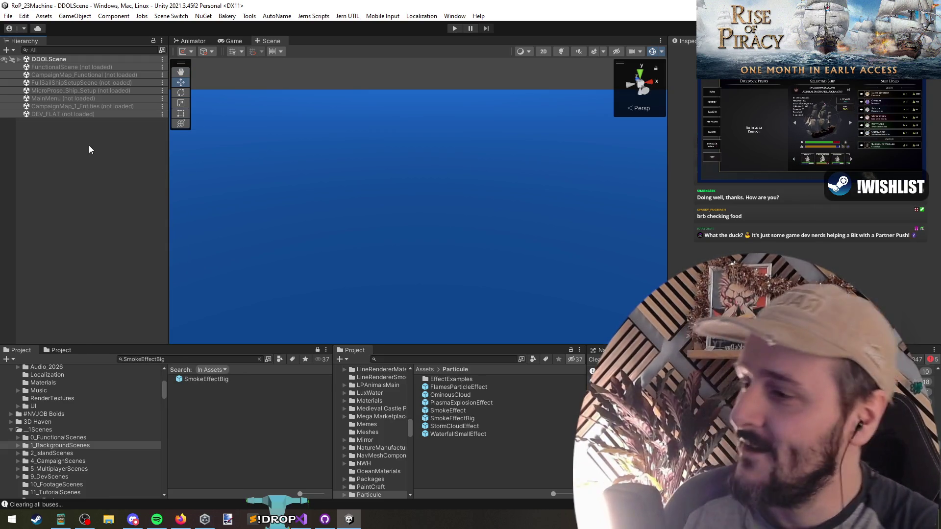
pyautogui.click(455, 29)
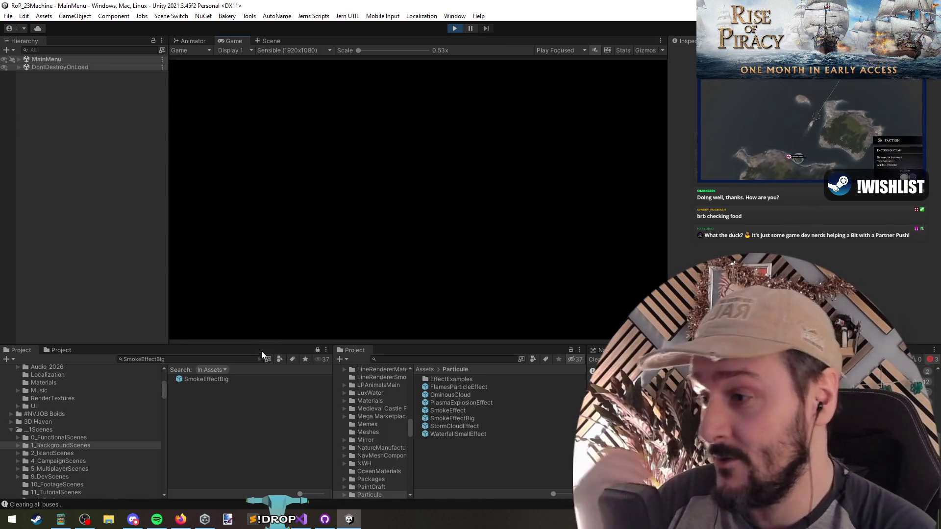
pyautogui.click(259, 359)
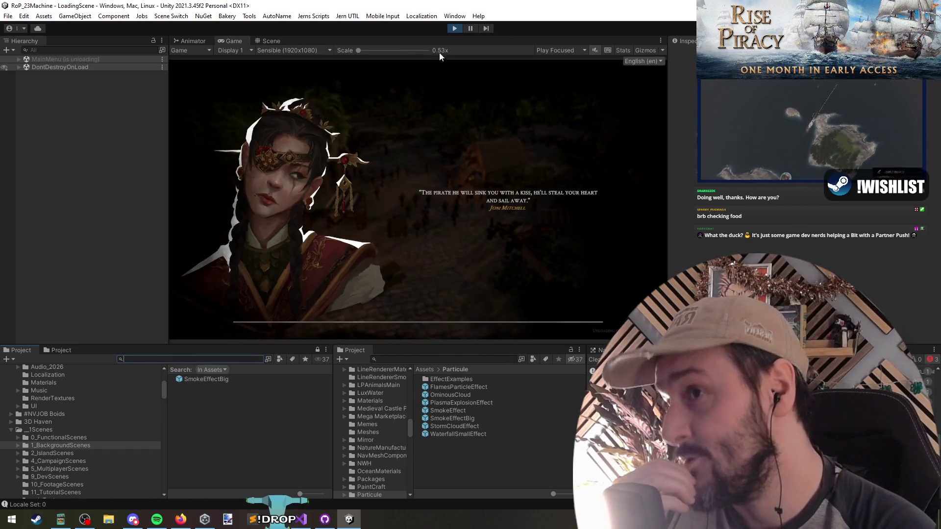